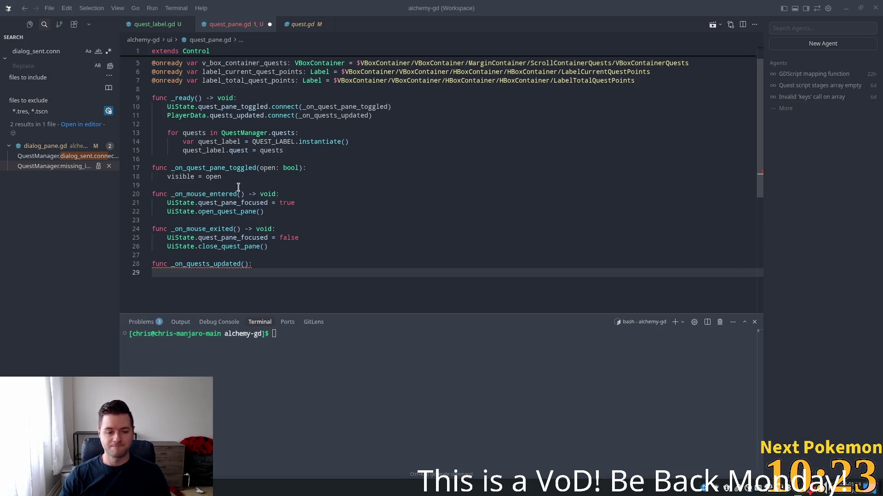
Begin _on_quests_updated with var quest_points = 0 and accept Cursor's reward-summing and label-update completion
{"action": "left_click", "coordinate": [308, 282]}
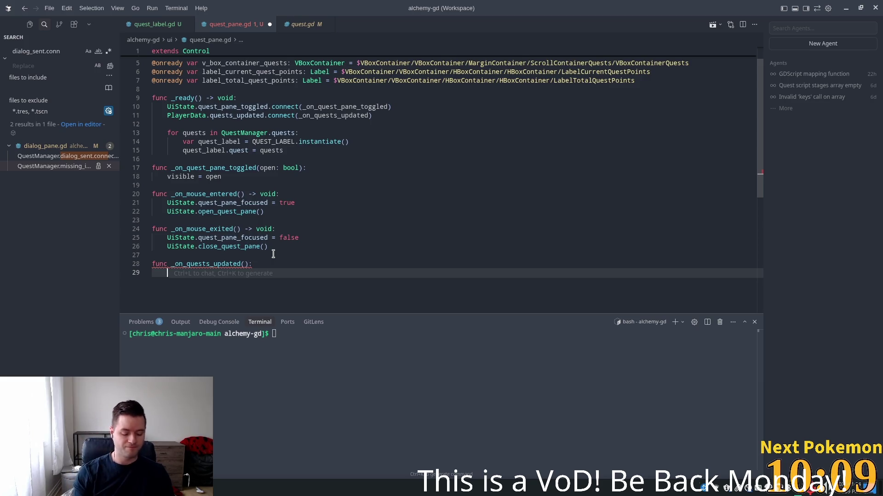
{"action": "type", "text": "var quest"}
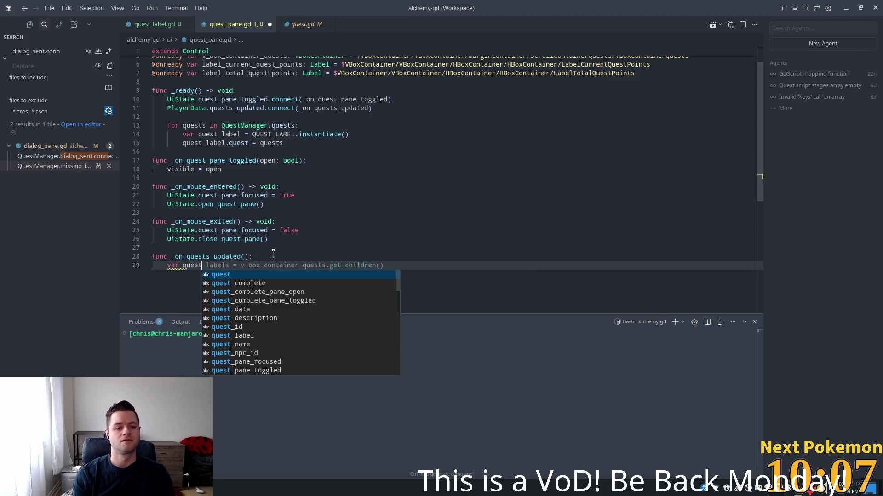
{"action": "type", "text": "_points "}
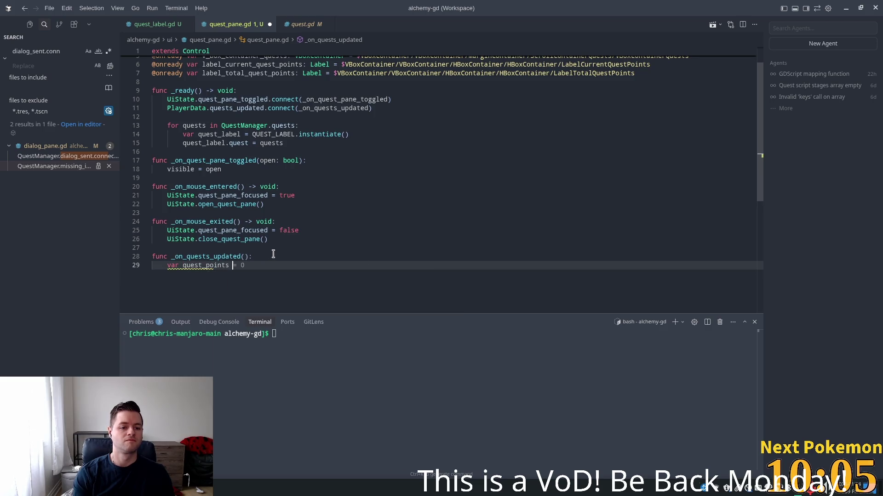
{"action": "type", "text": "= 0"}
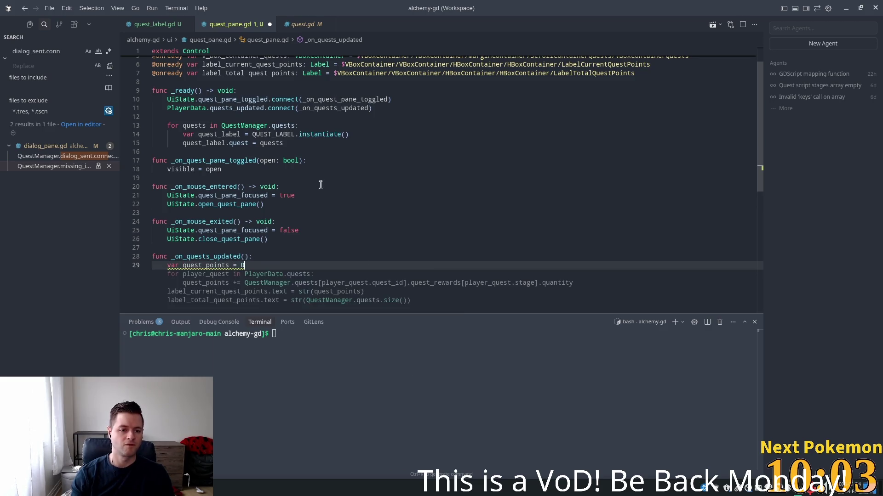
{"action": "scroll", "coordinate": [326, 181], "scroll_direction": "down", "scroll_amount": 2}
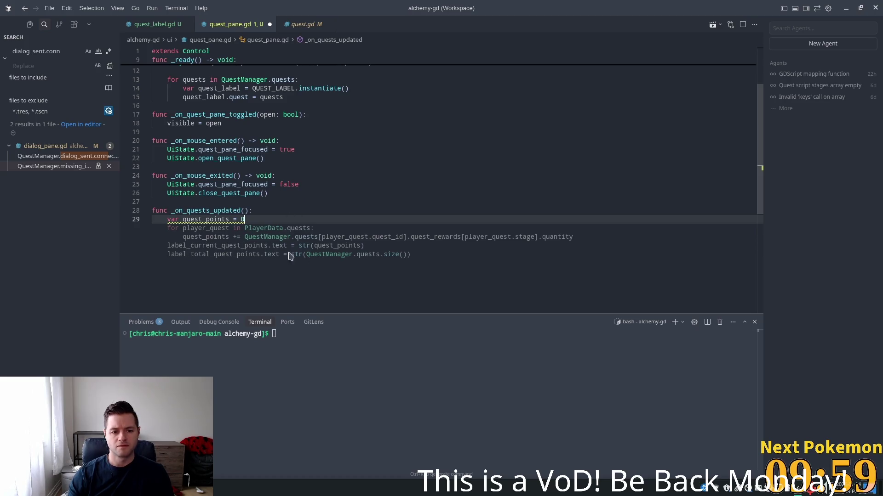
{"action": "key", "text": "Tab"}
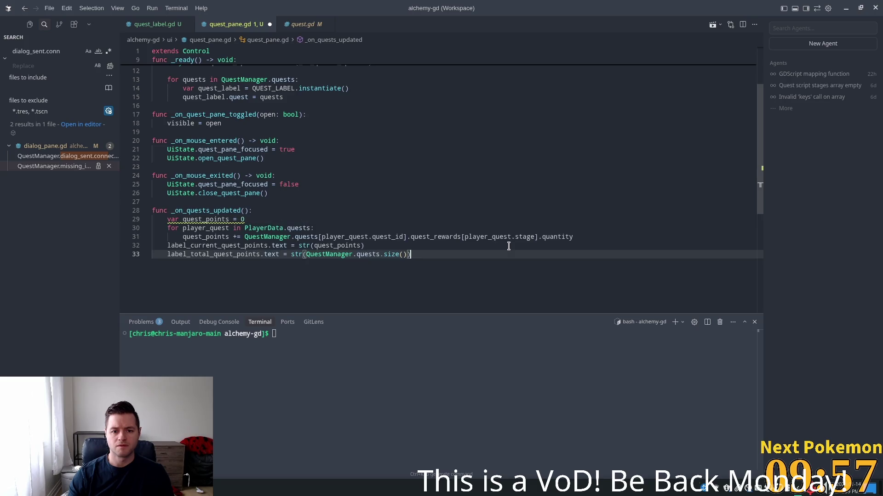
{"action": "mouse_move", "coordinate": [588, 237]}
{"action": "left_mouse_down"}
{"action": "mouse_move", "coordinate": [316, 237]}
{"action": "mouse_move", "coordinate": [405, 254]}
{"action": "mouse_move", "coordinate": [340, 237]}
{"action": "mouse_move", "coordinate": [245, 237]}
{"action": "left_mouse_up"}
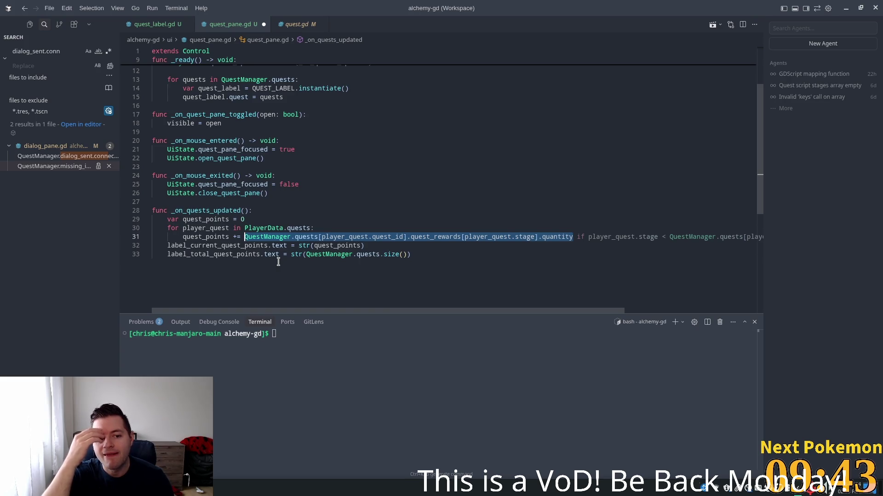
Add a var quest = QuestManager.quests[...] lookup line inside the quest loop
{"action": "left_click", "coordinate": [346, 225]}
{"action": "key", "text": "Return"}
{"action": "type", "text": "vae"}
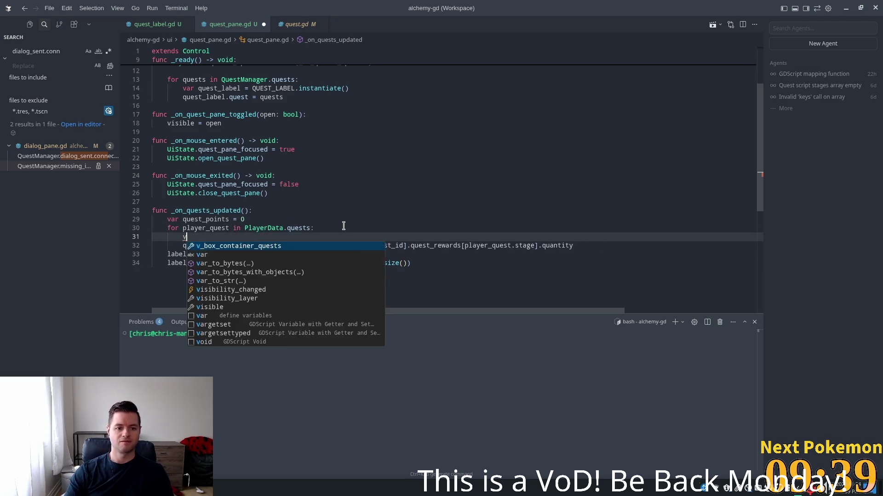
{"action": "key", "text": "BackSpace"}
{"action": "type", "text": "r que"}
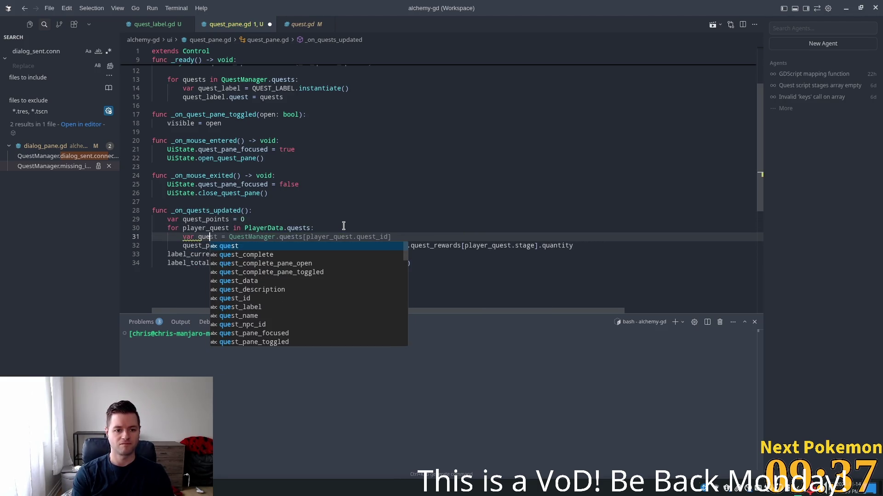
{"action": "key", "text": "Tab"}
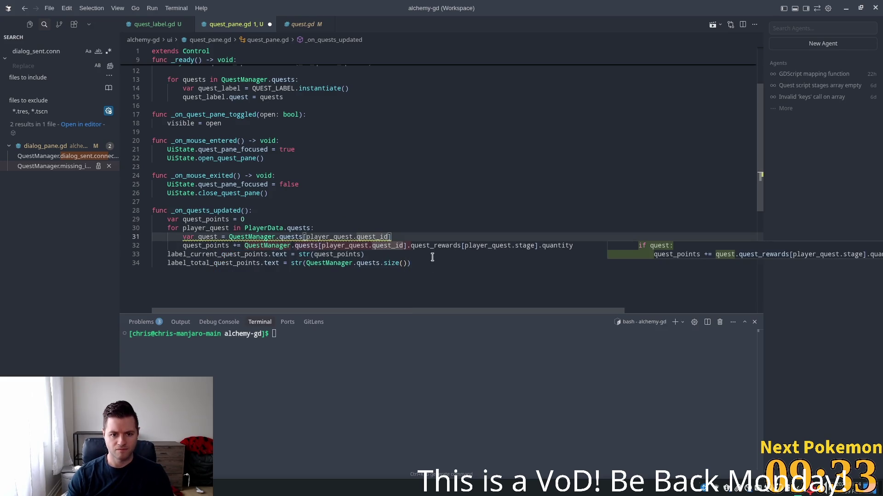
Replace the reward sum with an if player_quest.stage == quest.stages.size() condition
{"action": "mouse_move", "coordinate": [574, 245]}
{"action": "left_mouse_down"}
{"action": "mouse_move", "coordinate": [234, 246]}
{"action": "mouse_move", "coordinate": [244, 245]}
{"action": "left_mouse_up"}
{"action": "key", "text": "BackSpace"}
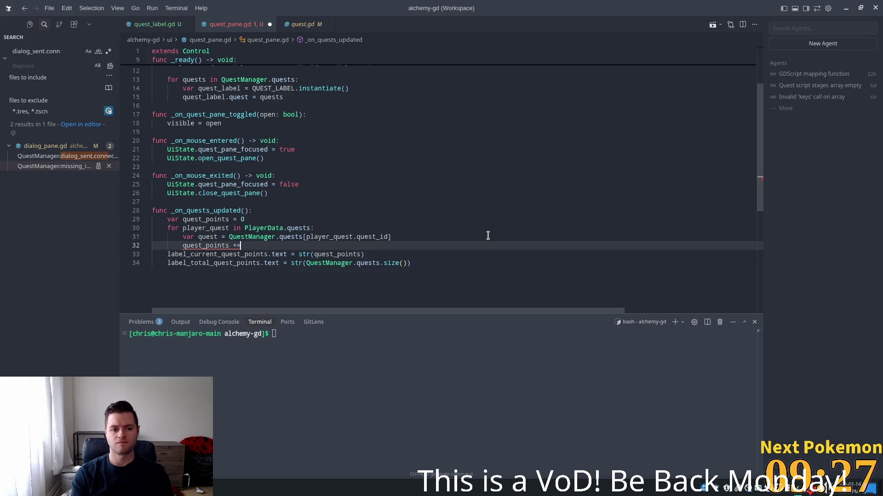
{"action": "key", "text": "BackSpace"}
{"action": "key", "text": "BackSpace"}
{"action": "key", "text": "BackSpace"}
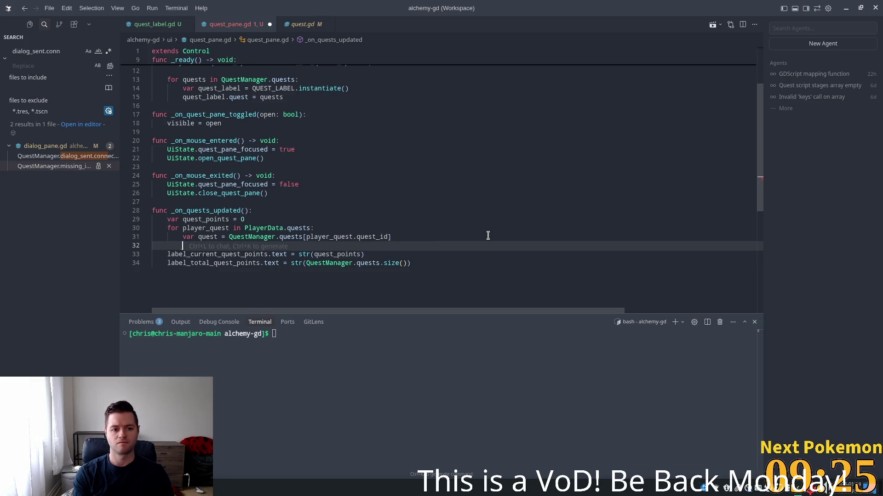
{"action": "type", "text": "if"}
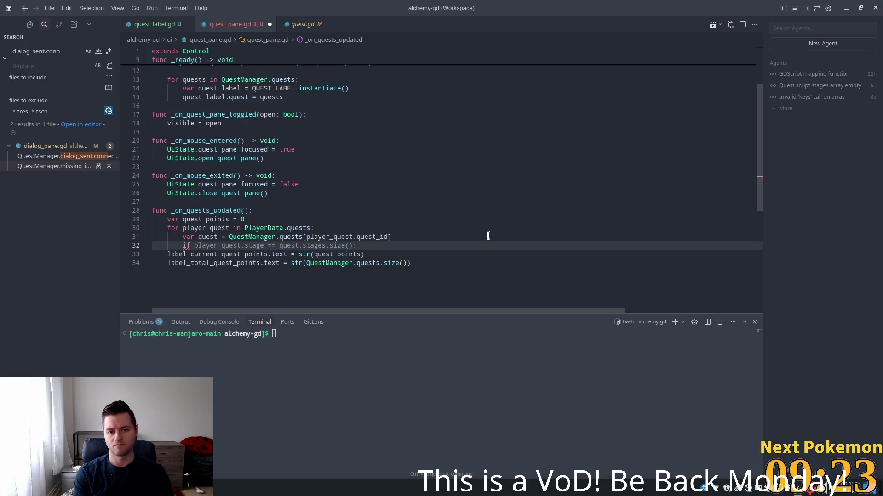
{"action": "key", "text": "Tab"}
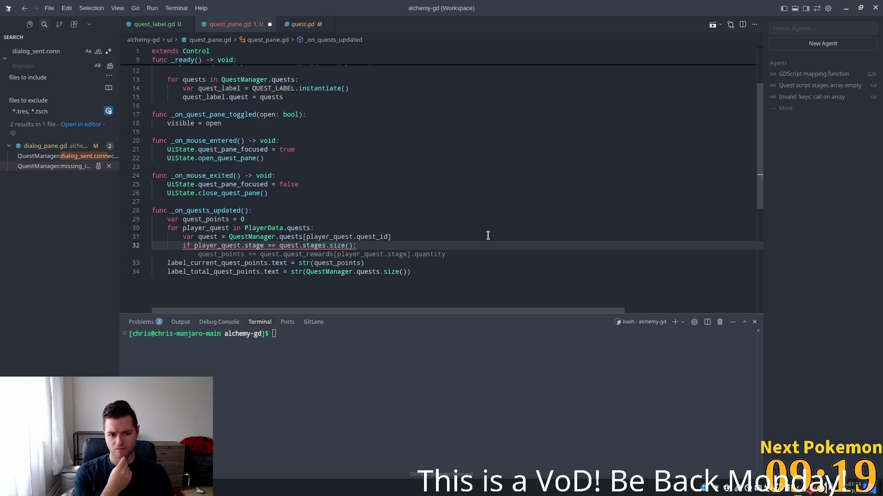
{"action": "key", "text": "Tab"}
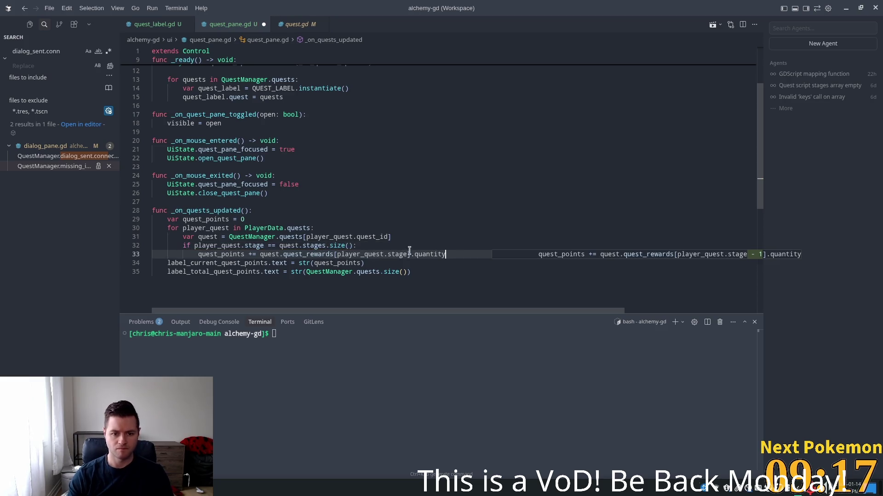
{"action": "key", "text": "Tab"}
Make the completed-quest increment add 1 instead of the reward expression
{"action": "left_click", "coordinate": [404, 248]}
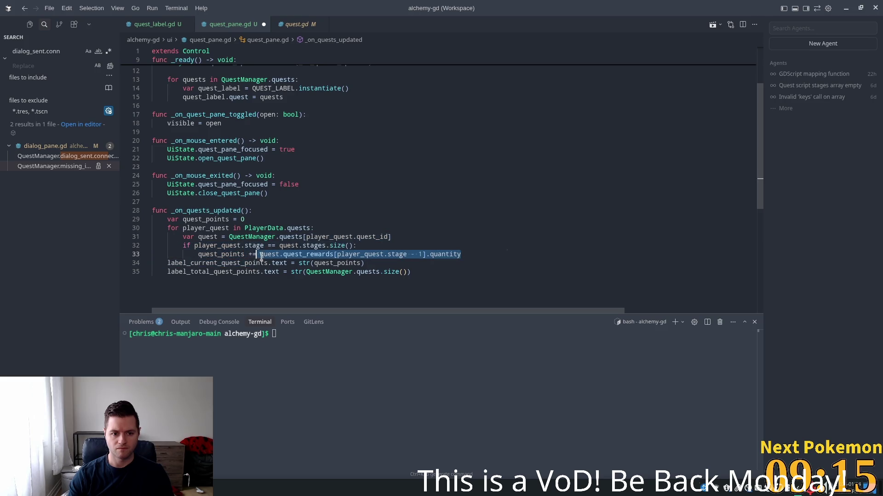
{"action": "left_click_drag", "start_coordinate": [461, 255], "coordinate": [260, 254]}
{"action": "type", "text": "1"}
{"action": "left_click", "coordinate": [442, 210]}
{"action": "scroll", "coordinate": [442, 211], "scroll_direction": "down", "scroll_amount": 3}
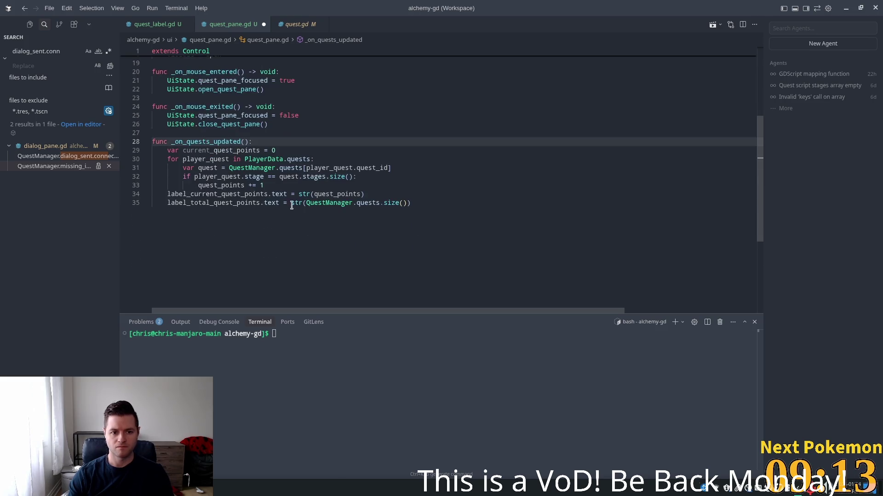
Check the total label uses QuestManager.quests.size() and save quest_pane.gd
{"action": "left_click", "coordinate": [307, 194]}
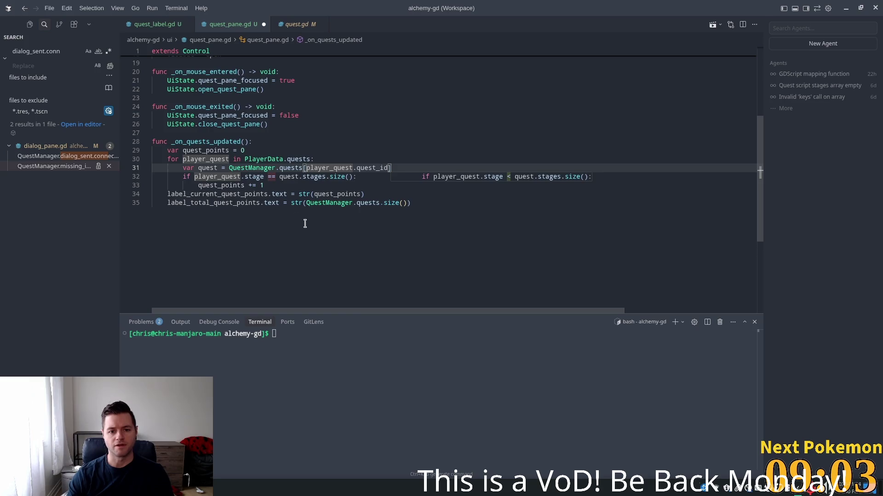
{"action": "left_click", "coordinate": [258, 214]}
{"action": "scroll", "coordinate": [281, 231], "scroll_direction": "up", "scroll_amount": 1}
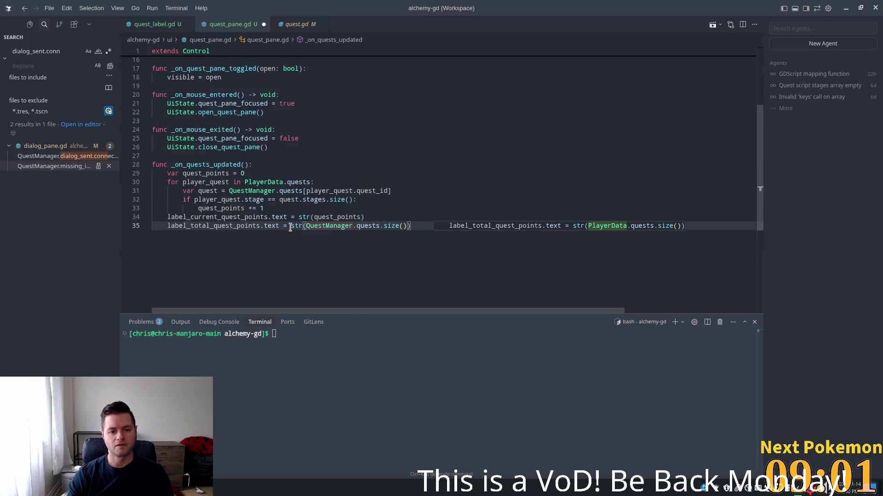
{"action": "left_click", "coordinate": [353, 223]}
{"action": "key", "text": "ctrl+s"}
Review the current quest points label line and dismiss the inline suggestion
{"action": "left_click", "coordinate": [216, 217]}
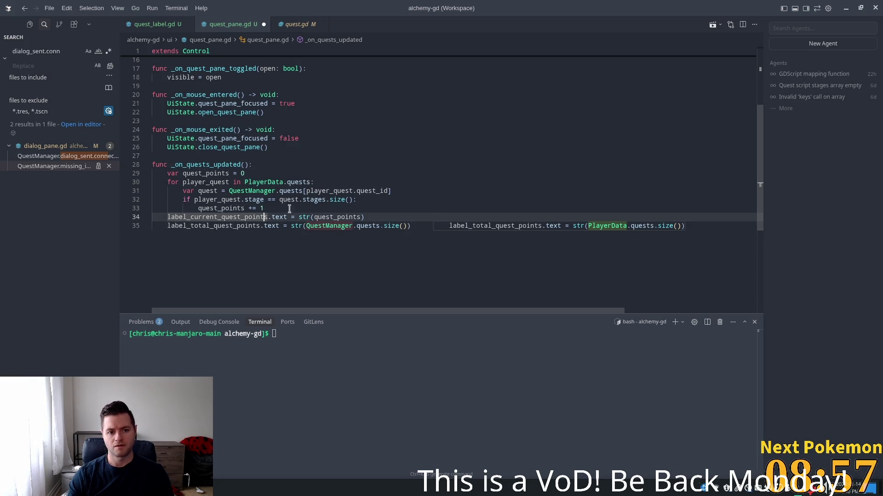
{"action": "left_click", "coordinate": [300, 217]}
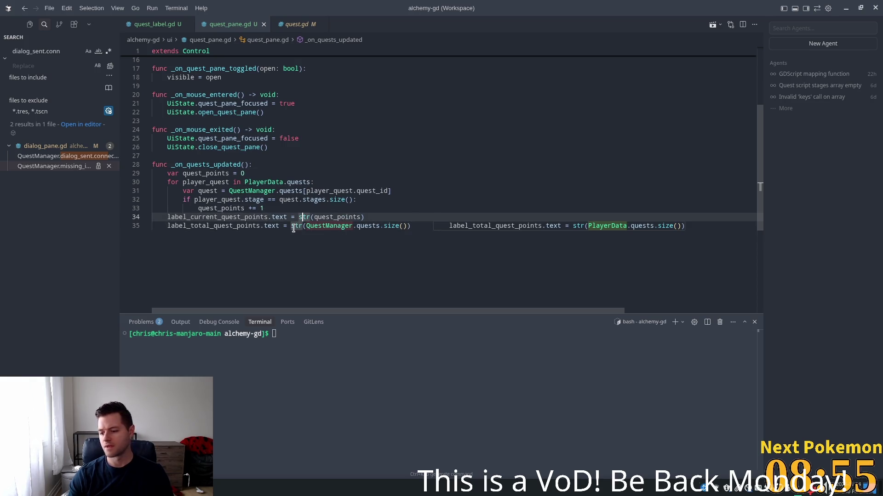
{"action": "key", "text": "Escape"}
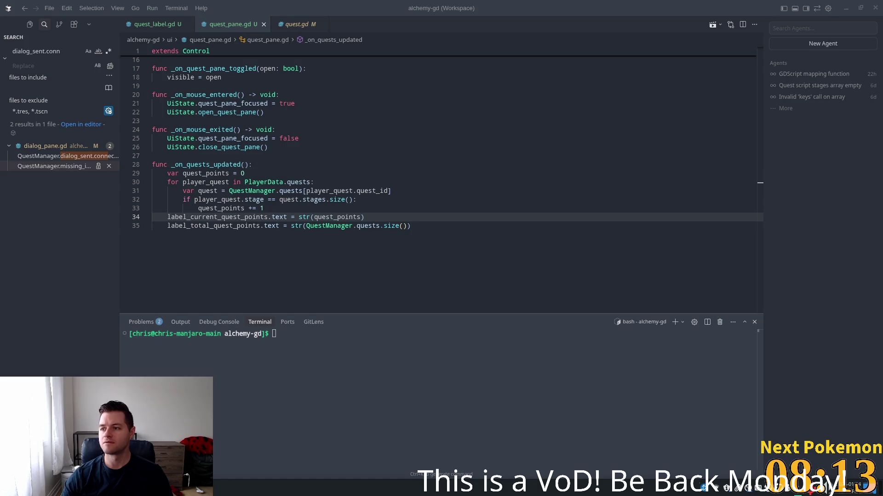
{"action": "left_click", "coordinate": [319, 254]}
Insert blank lines after the loop and after quest_points = 0 in _on_quests_updated
{"action": "left_click", "coordinate": [314, 164]}
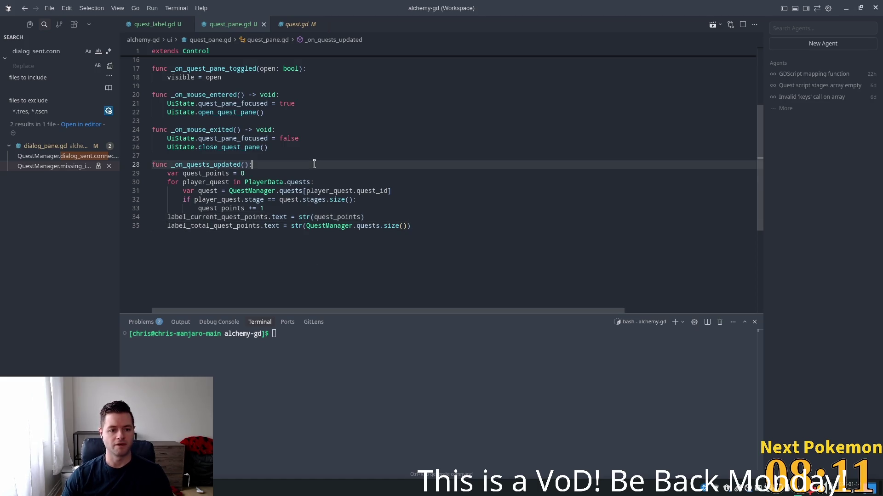
{"action": "left_click", "coordinate": [290, 208]}
{"action": "key", "text": "Return"}
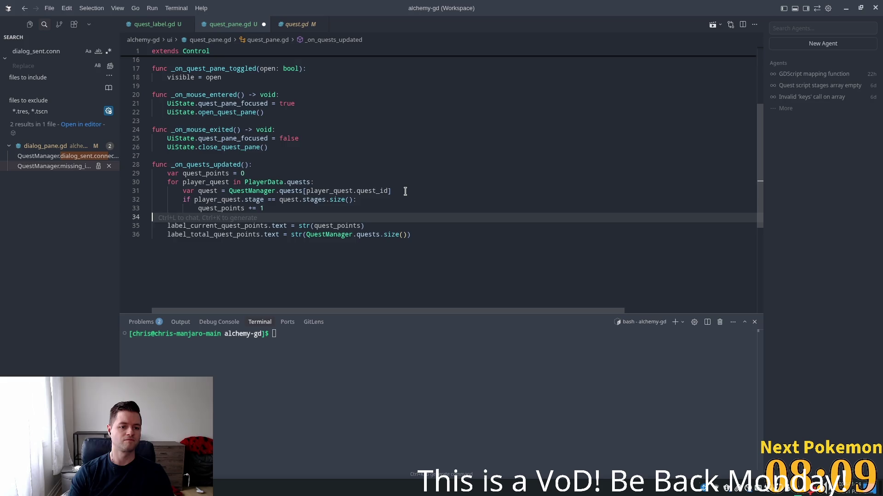
{"action": "left_click", "coordinate": [266, 166]}
{"action": "left_click", "coordinate": [246, 174]}
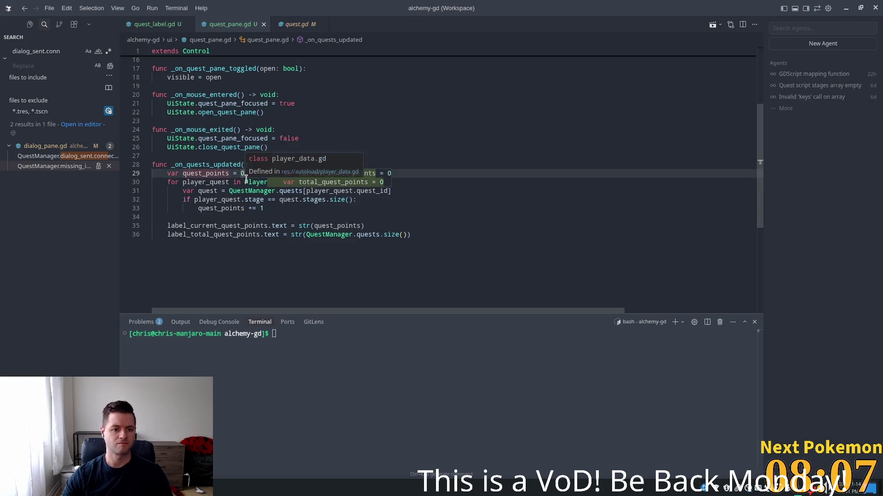
{"action": "key", "text": "Return"}
{"action": "key", "text": "BackSpace"}
{"action": "key", "text": "Return"}
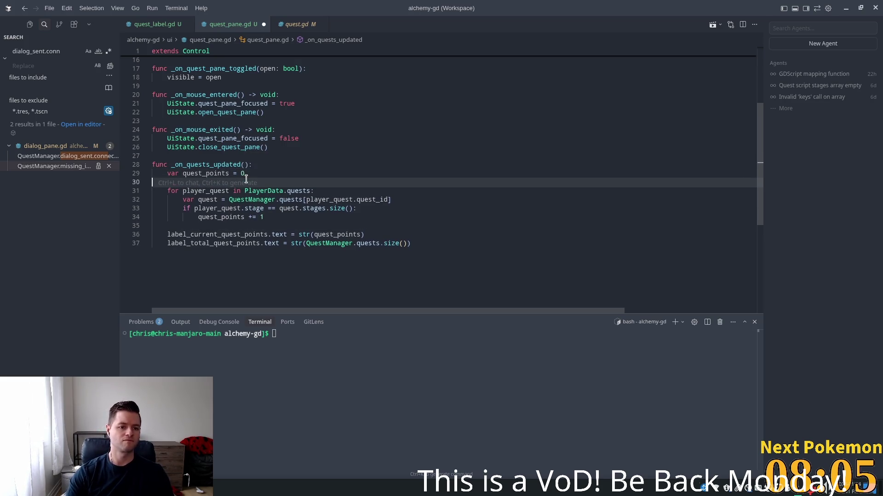
{"action": "left_click", "coordinate": [429, 163]}
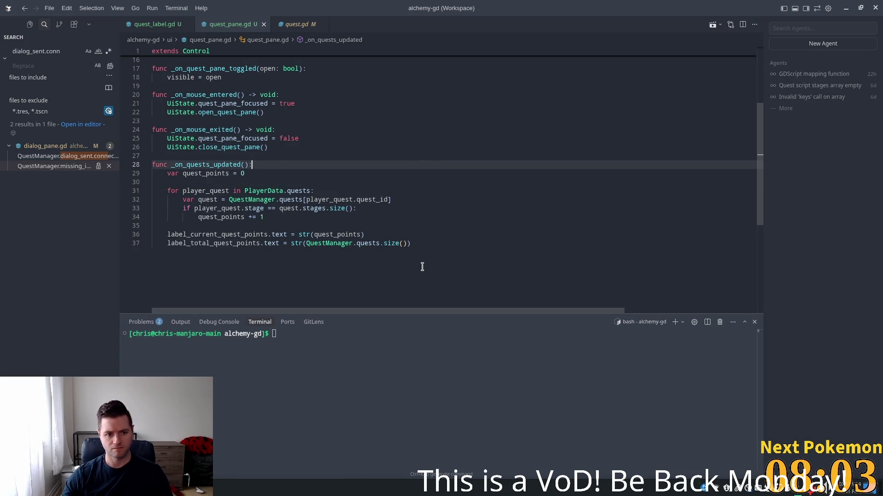
Switch from Cursor to the Godot Engine editor
{"action": "scroll", "coordinate": [422, 267], "scroll_direction": "up", "scroll_amount": 5}
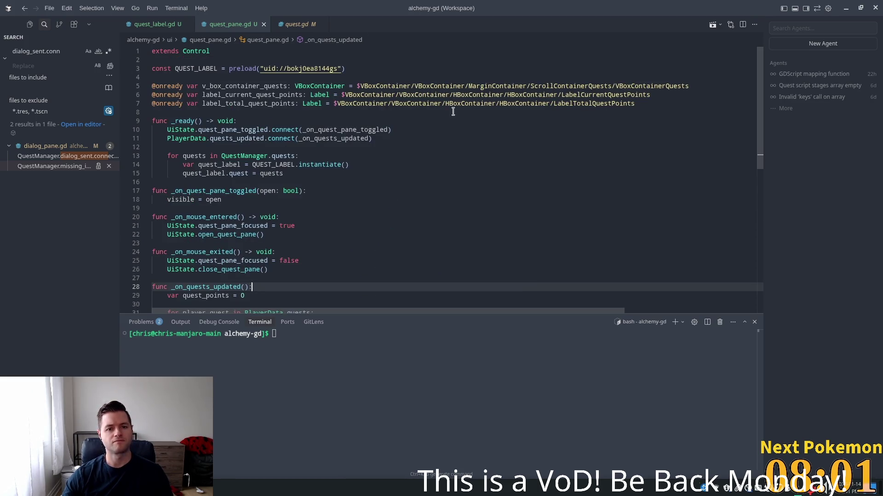
{"action": "scroll", "coordinate": [230, 144], "scroll_direction": "down", "scroll_amount": 5}
{"action": "key", "text": "alt+Tab"}
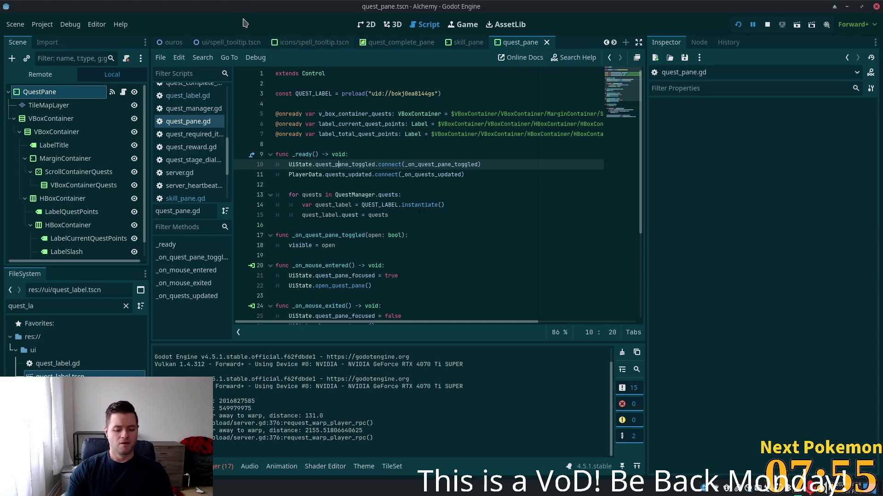
Open hud.tscn via Quick Open and show it on the 2D canvas
{"action": "key", "text": "ctrl+shift+o"}
{"action": "type", "text": "hud"}
{"action": "key", "text": "Return"}
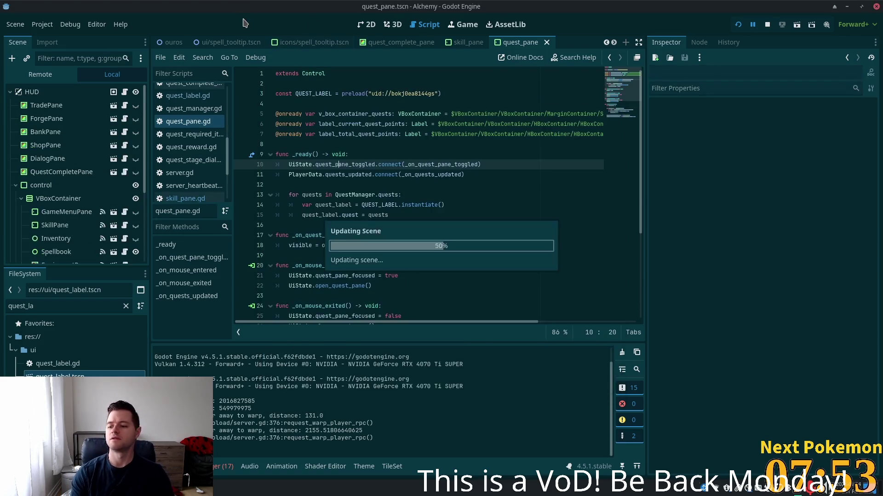
{"action": "left_click", "coordinate": [366, 24]}
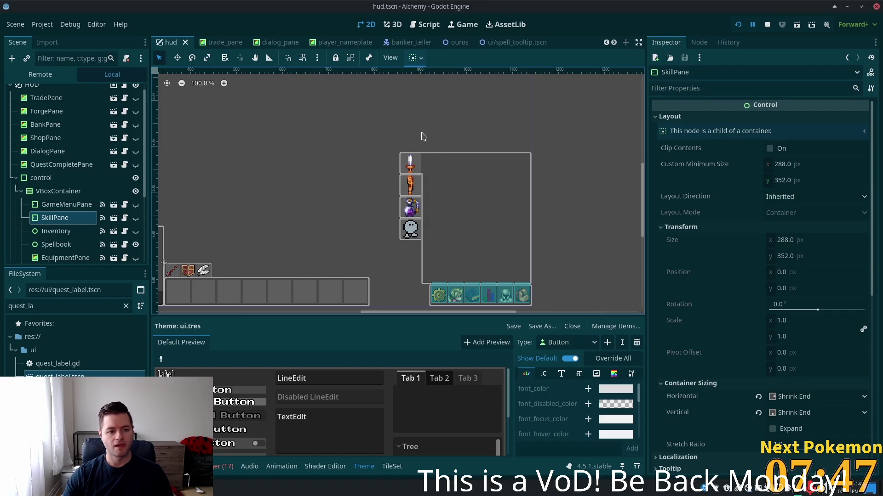
Inspect GameMenuPane and SkillPane properties, down to SkillPane's Theme settings
{"action": "scroll", "coordinate": [424, 136], "scroll_direction": "down", "scroll_amount": 6}
{"action": "left_click", "coordinate": [68, 207]}
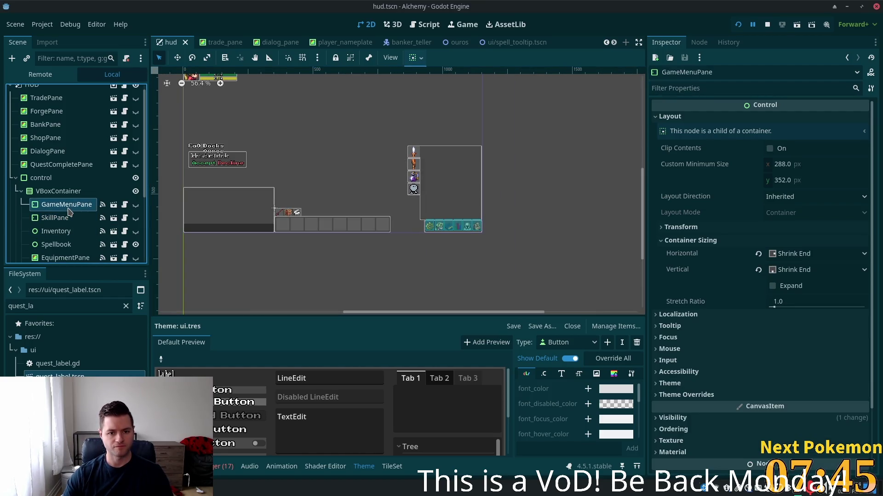
{"action": "scroll", "coordinate": [73, 210], "scroll_direction": "down", "scroll_amount": 5}
{"action": "scroll", "coordinate": [81, 204], "scroll_direction": "up", "scroll_amount": 4}
{"action": "scroll", "coordinate": [81, 204], "scroll_direction": "down", "scroll_amount": 3}
{"action": "left_click", "coordinate": [56, 153]}
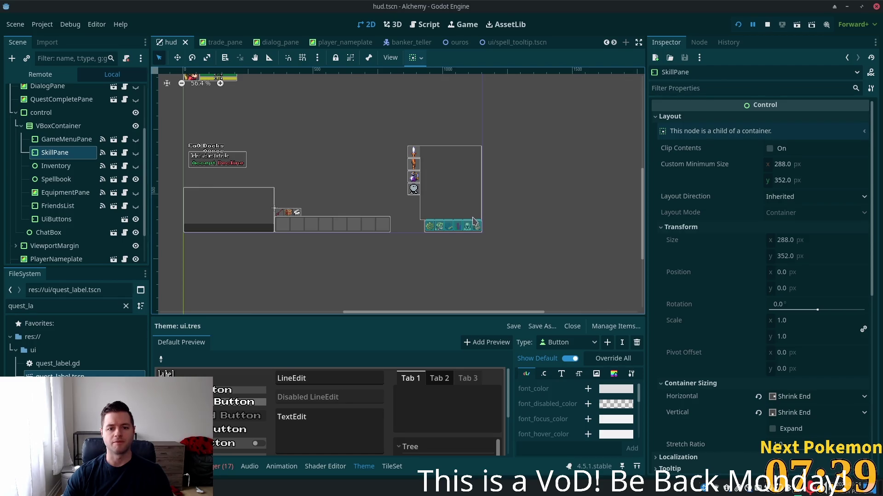
{"action": "scroll", "coordinate": [712, 234], "scroll_direction": "down", "scroll_amount": 5}
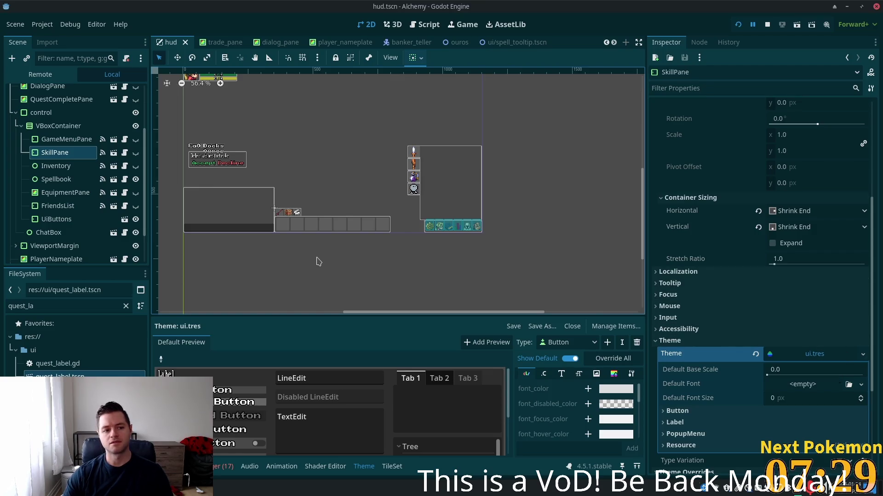
Instance quest_pane.tscn under VBoxContainer and move it between SkillPane and Inventory
{"action": "left_click", "coordinate": [58, 126]}
{"action": "key", "text": "ctrl+a"}
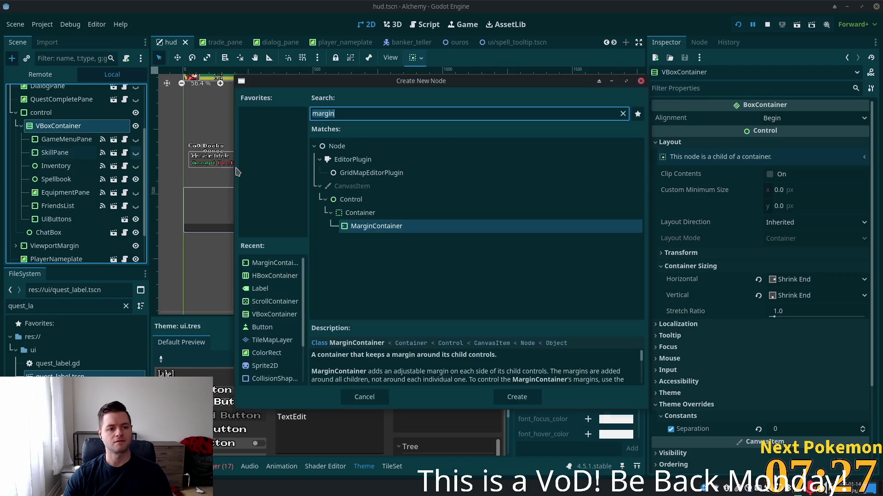
{"action": "key", "text": "BackSpace"}
{"action": "key", "text": "BackSpace"}
{"action": "key", "text": "BackSpace"}
{"action": "key", "text": "Escape"}
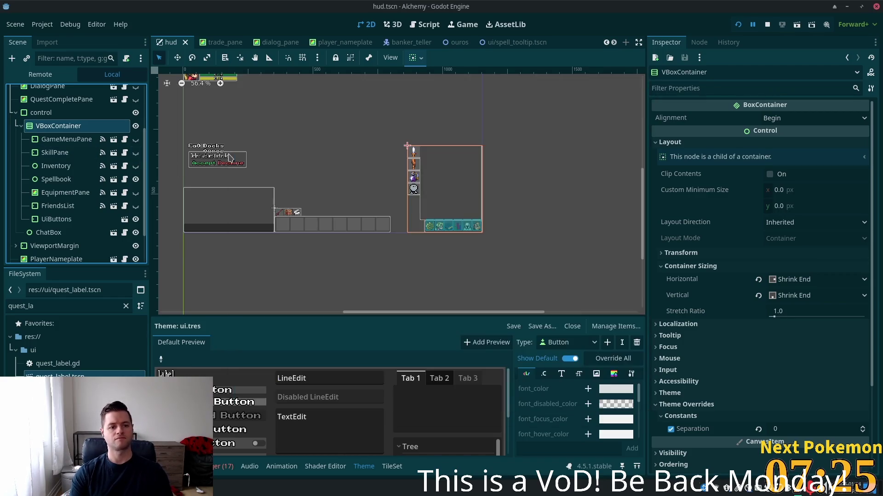
{"action": "key", "text": "ctrl+shift+a"}
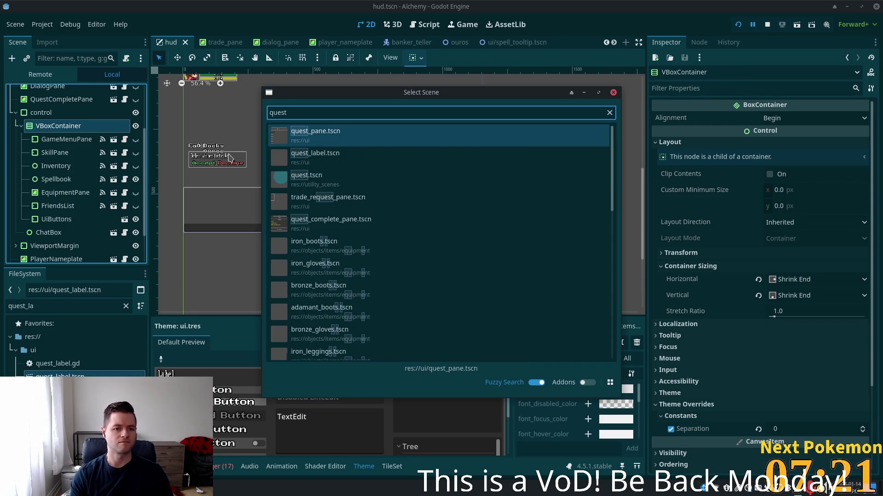
{"action": "key", "text": "Return"}
{"action": "left_click_drag", "start_coordinate": [52, 236], "coordinate": [49, 162]}
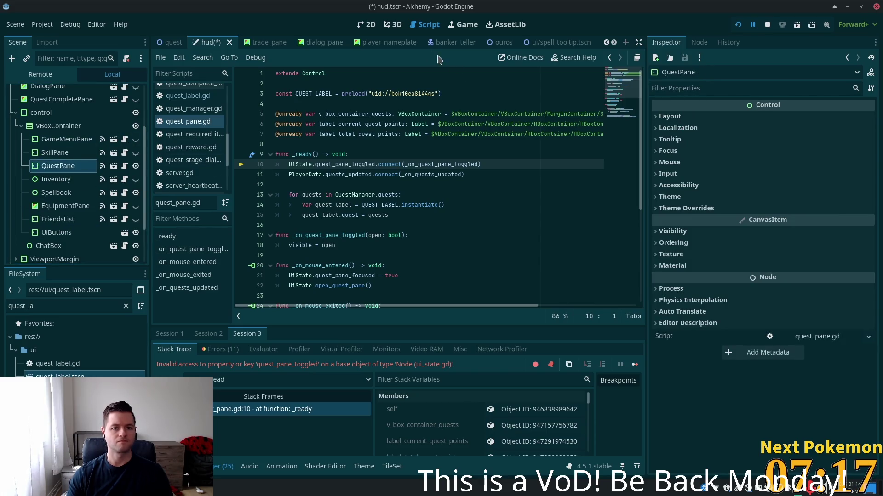
Hide the Spellbook panel and QuestPane from the HUD canvas in the editor
{"action": "left_click", "coordinate": [367, 24]}
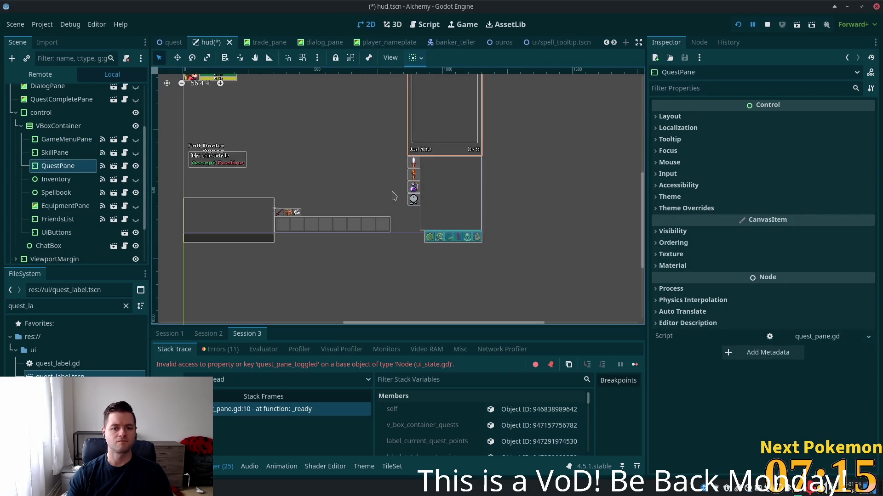
{"action": "scroll", "coordinate": [363, 193], "scroll_direction": "down", "scroll_amount": 2}
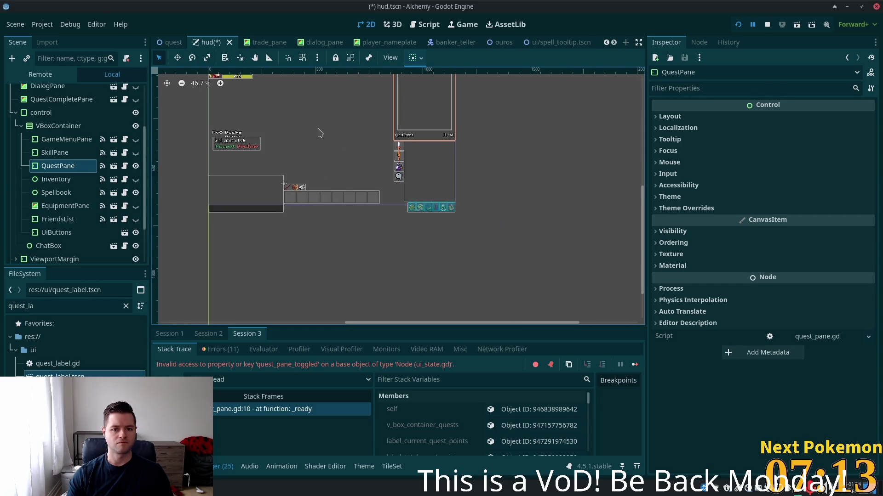
{"action": "left_click_drag", "start_coordinate": [320, 132], "coordinate": [316, 200]}
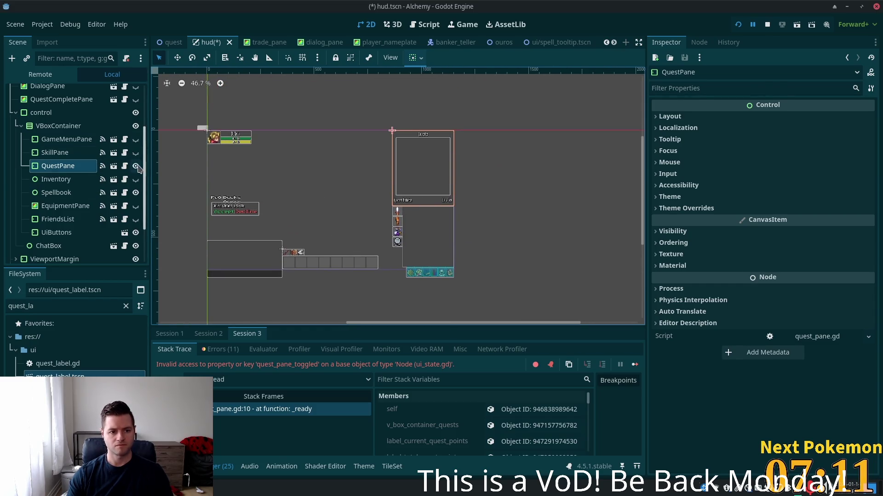
{"action": "left_click", "coordinate": [136, 193]}
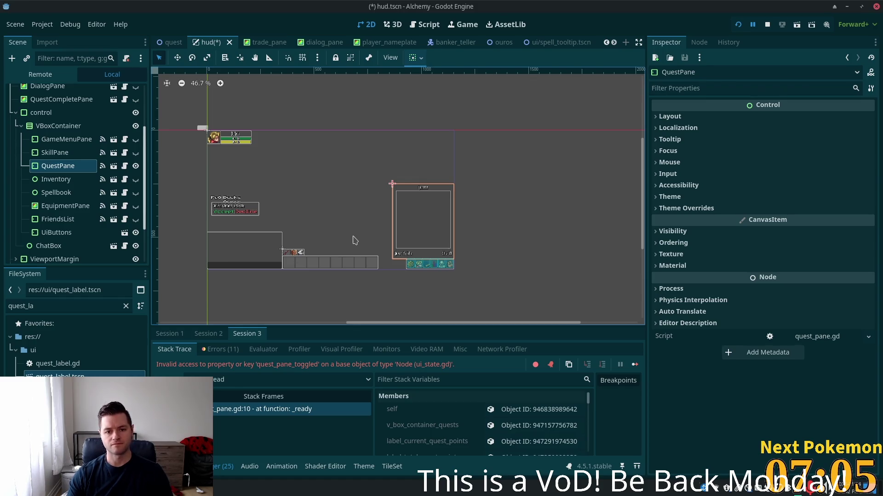
{"action": "scroll", "coordinate": [428, 223], "scroll_direction": "up", "scroll_amount": 2}
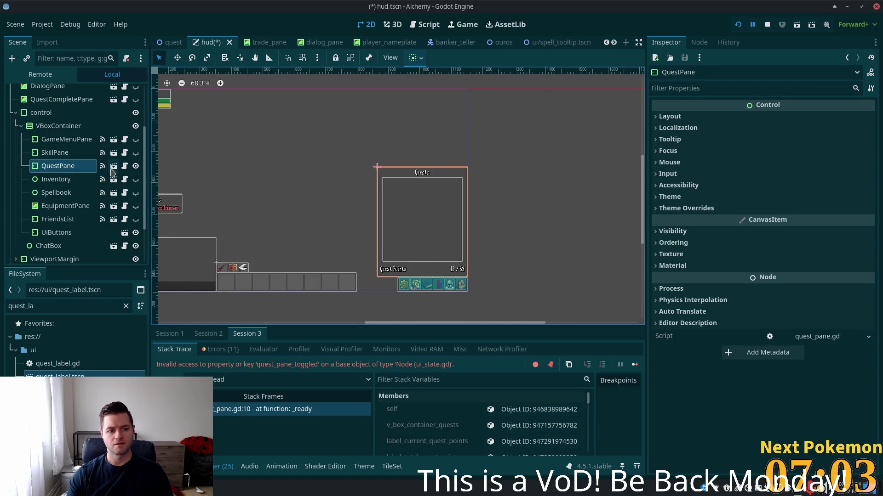
{"action": "left_click", "coordinate": [136, 166]}
{"action": "left_click", "coordinate": [61, 156]}
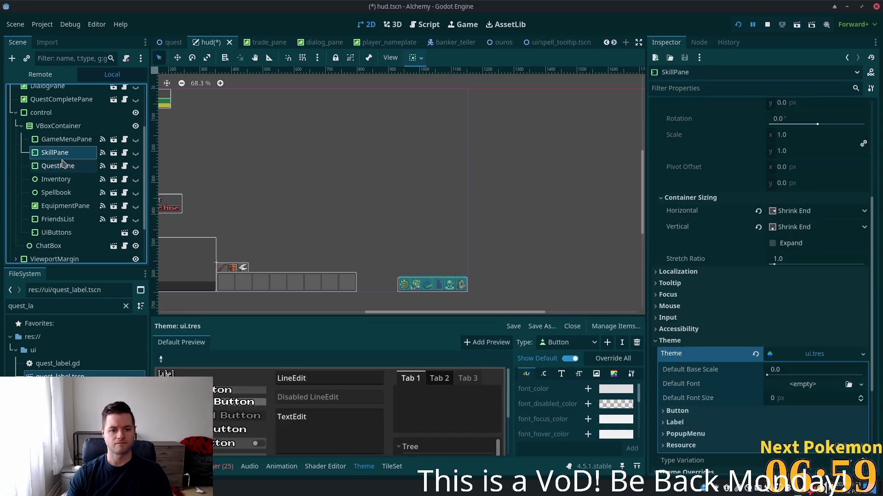
Save hud.tscn and open the UiButtons node's ui_buttons.tscn scene
{"action": "key", "text": "ctrl+s"}
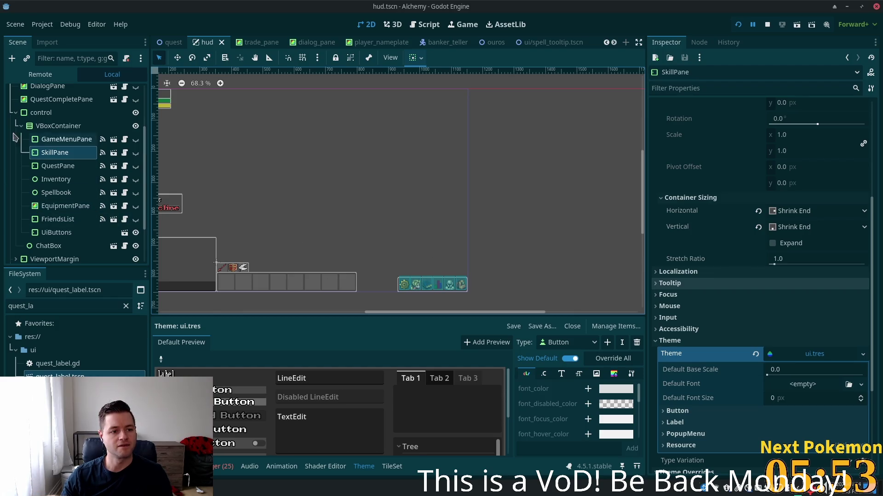
{"action": "left_click", "coordinate": [68, 236]}
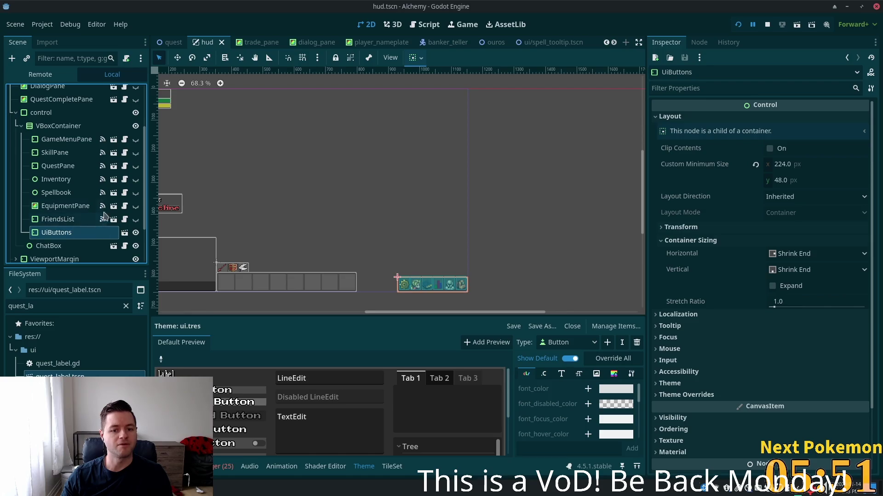
{"action": "left_click", "coordinate": [124, 233]}
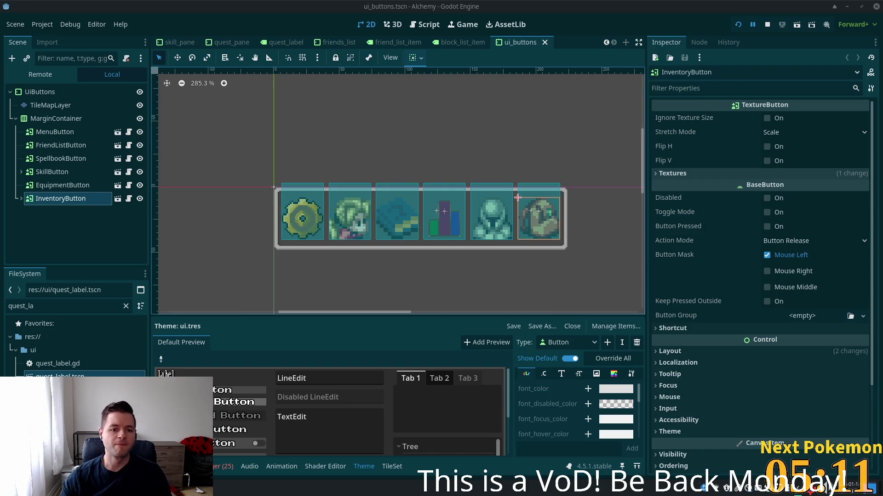
Duplicate MenuButton as QuestButton in ui_buttons.tscn, then open menu_button.tscn
{"action": "left_click", "coordinate": [71, 188]}
{"action": "left_click", "coordinate": [68, 198]}
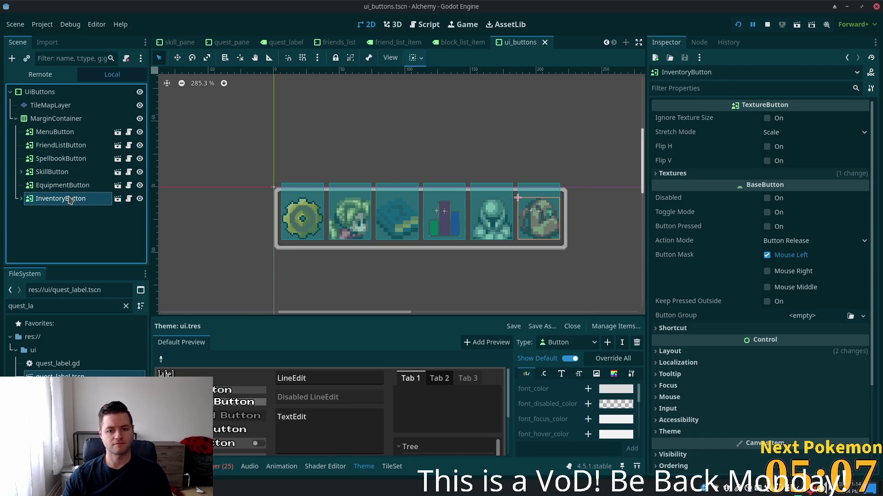
{"action": "left_click", "coordinate": [71, 133]}
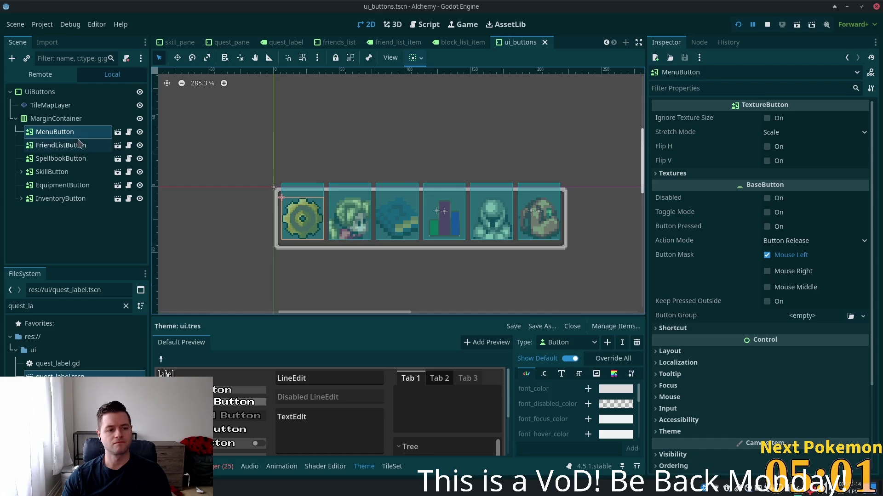
{"action": "key", "text": "ctrl+d"}
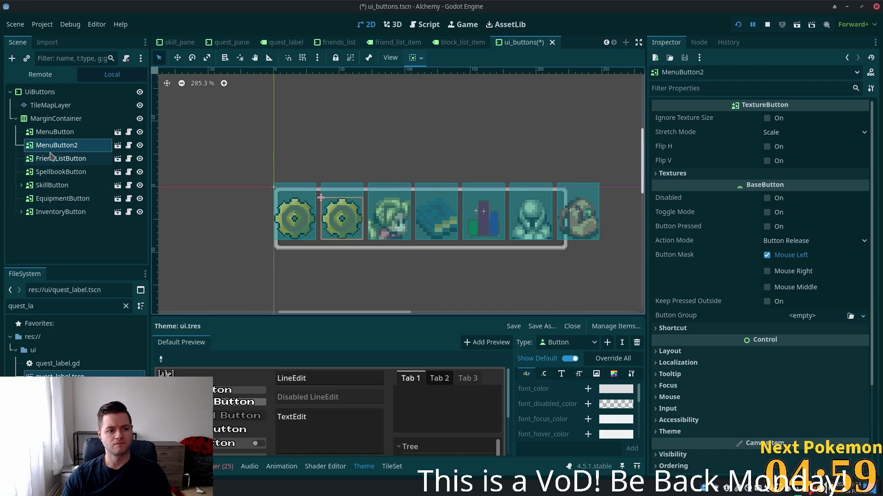
{"action": "left_click", "coordinate": [67, 146]}
{"action": "key", "text": "F2"}
{"action": "type", "text": "Que"}
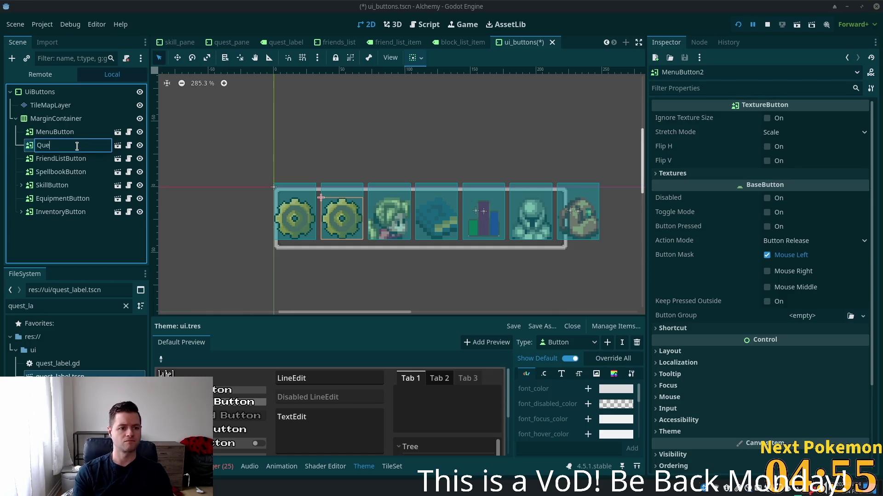
{"action": "type", "text": "stB"}
{"action": "type", "text": "utton"}
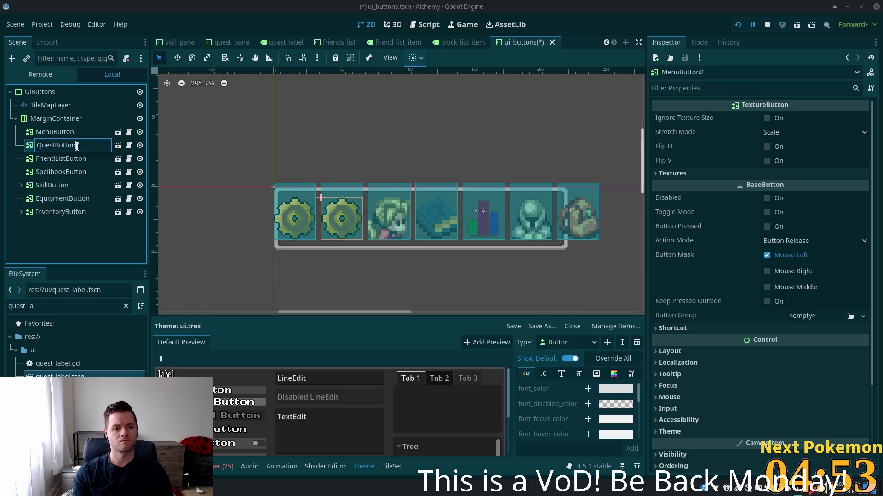
{"action": "key", "text": "Return"}
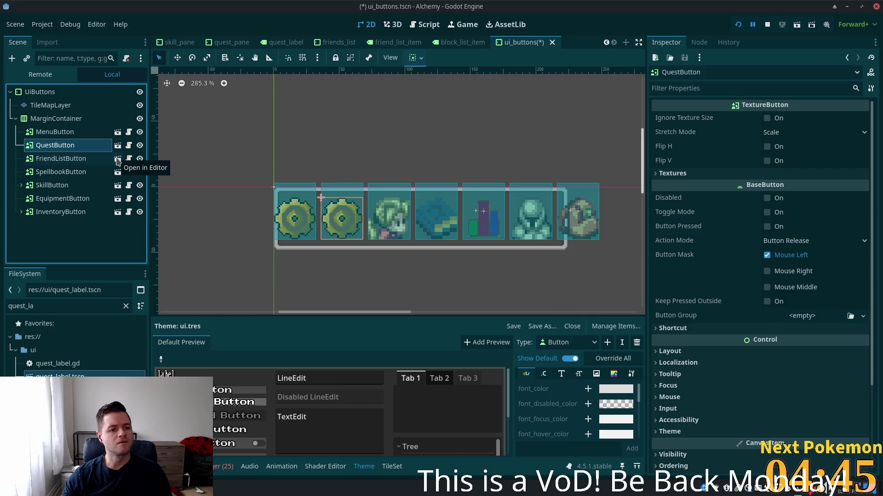
{"action": "left_click", "coordinate": [117, 161]}
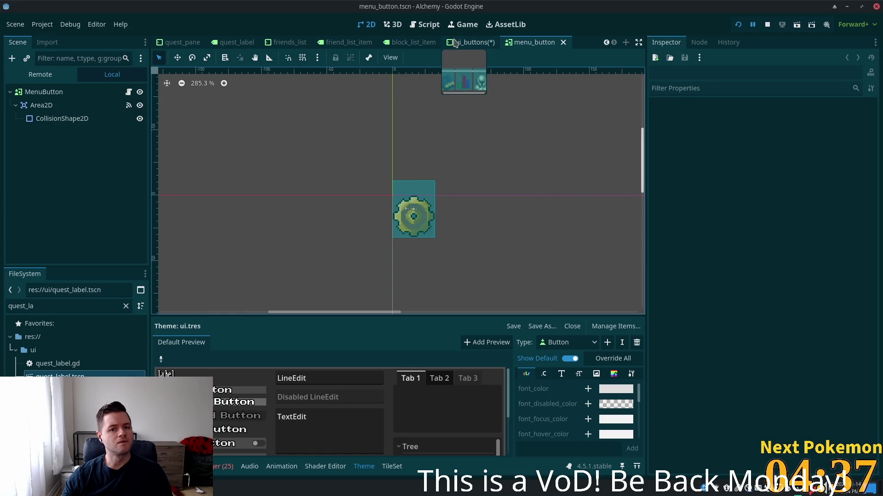
Back in ui_buttons.tscn, detach QuestButton's script and bring up the Attach Node Script dialog
{"action": "left_click", "coordinate": [470, 42]}
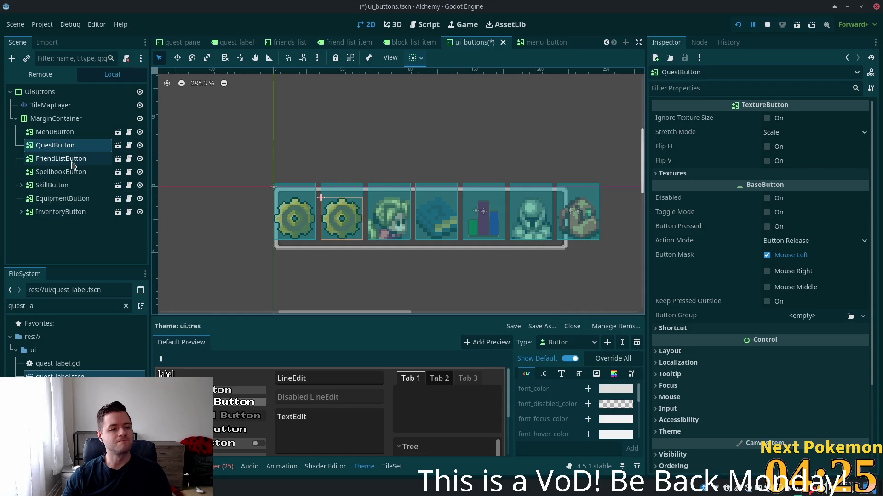
{"action": "left_click", "coordinate": [118, 158]}
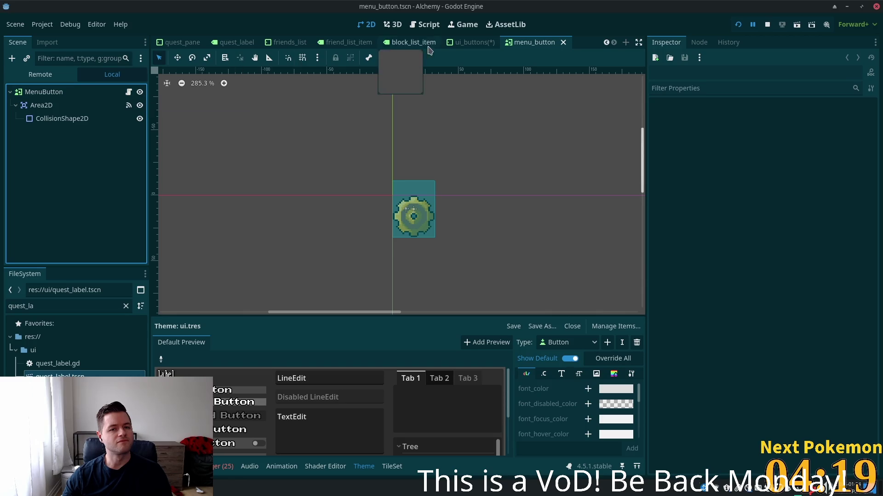
{"action": "left_click", "coordinate": [471, 42]}
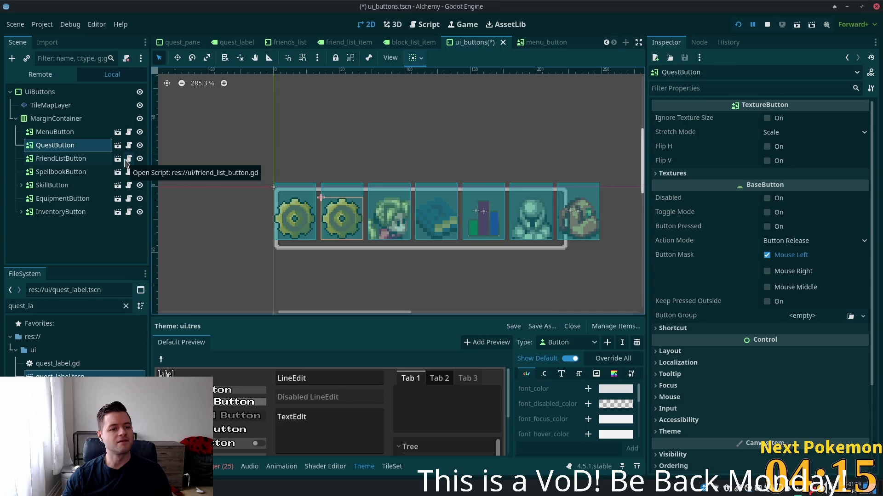
{"action": "left_click", "coordinate": [97, 159]}
{"action": "left_click", "coordinate": [103, 148]}
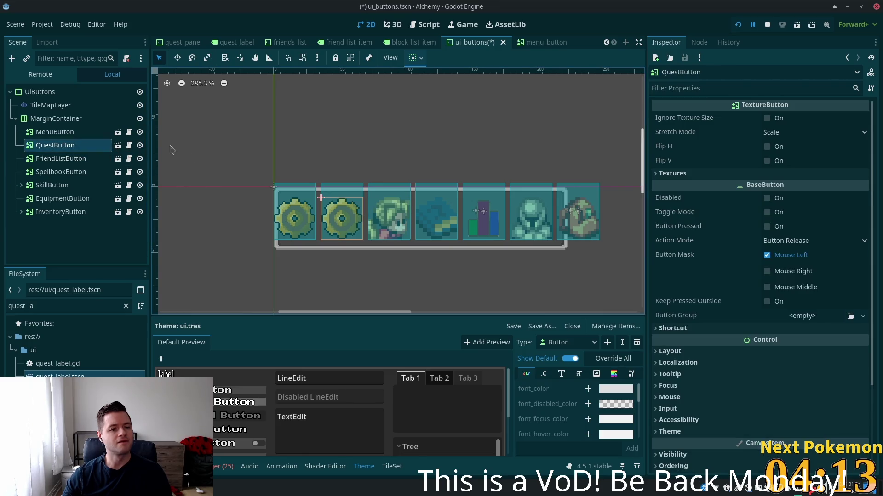
{"action": "left_click", "coordinate": [129, 62]}
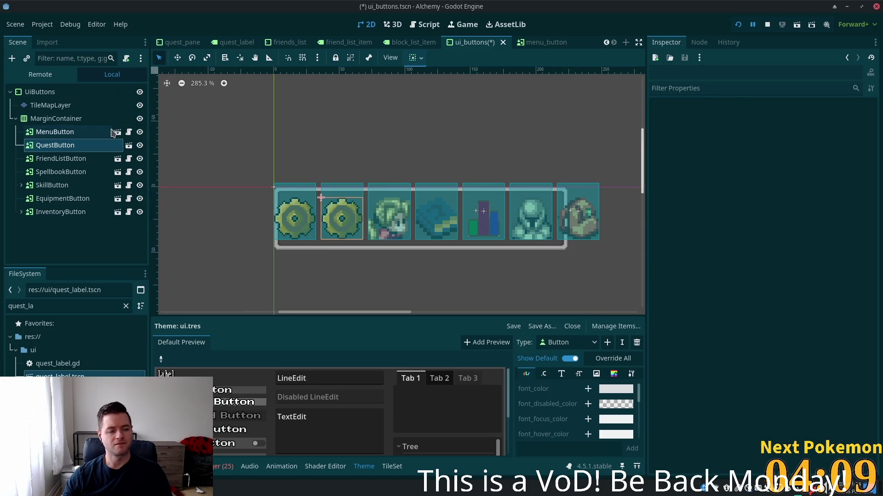
{"action": "left_click", "coordinate": [127, 65]}
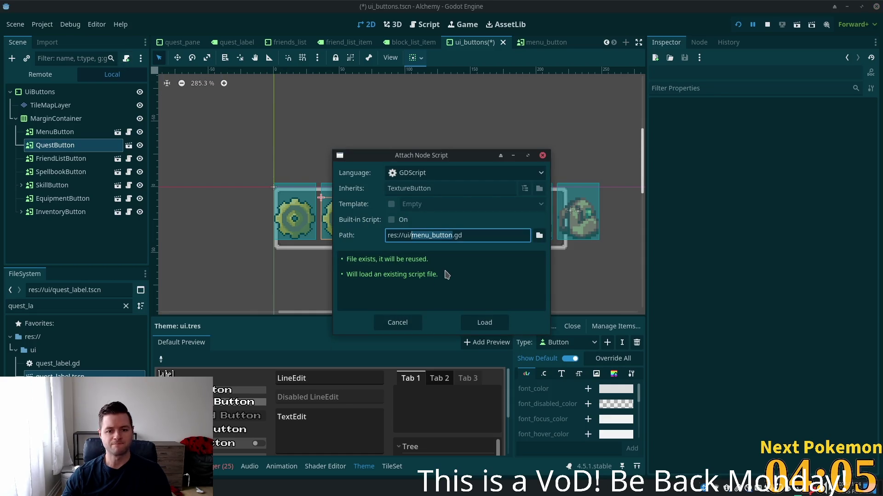
Create the script as quest_button.gd instead of menu_button.gd
{"action": "key", "text": "Left"}
{"action": "key", "text": "ctrl+shift+Left"}
{"action": "type", "text": "quest"}
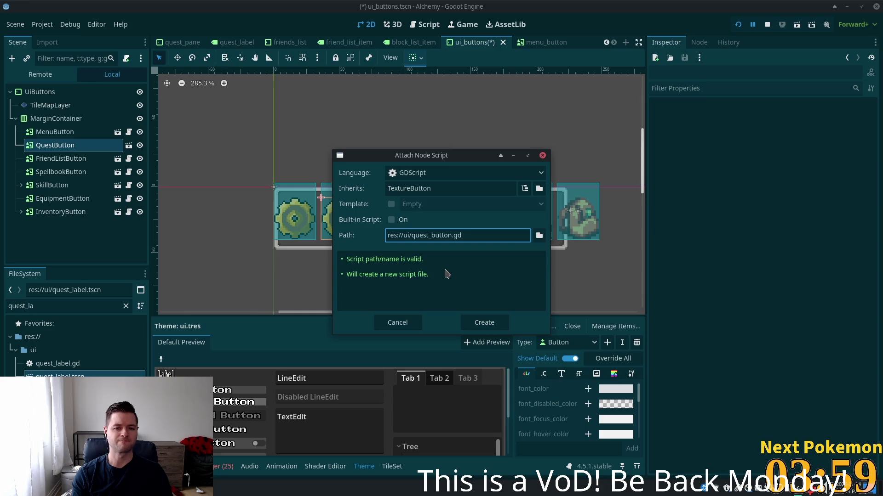
{"action": "key", "text": "Return"}
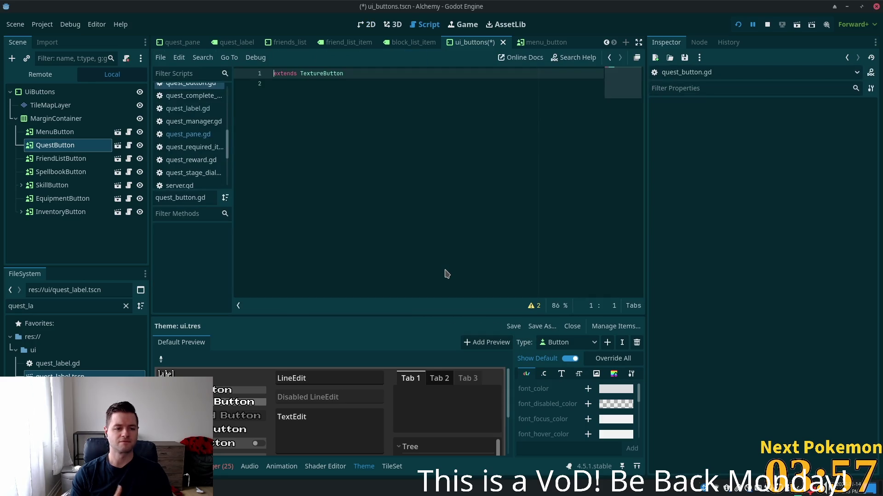
Save ui_buttons.tscn and paste the menu button's hover functions into quest_button.gd
{"action": "left_click", "coordinate": [133, 132]}
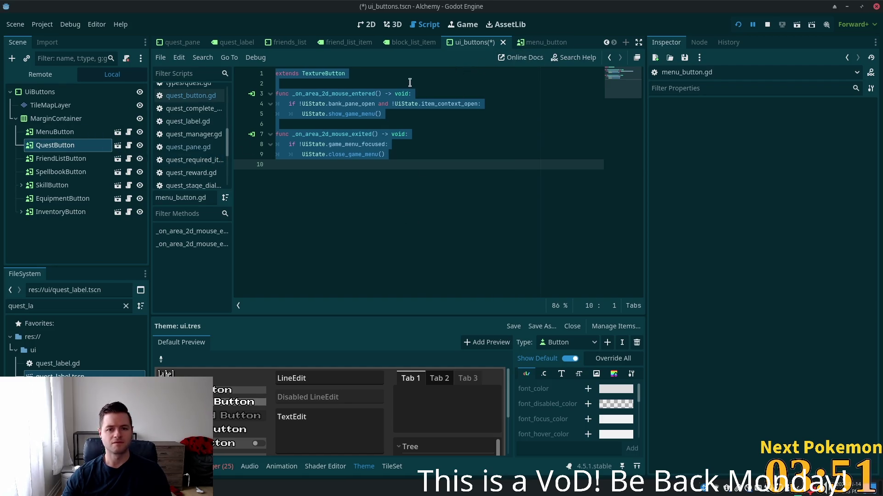
{"action": "key", "text": "ctrl+s"}
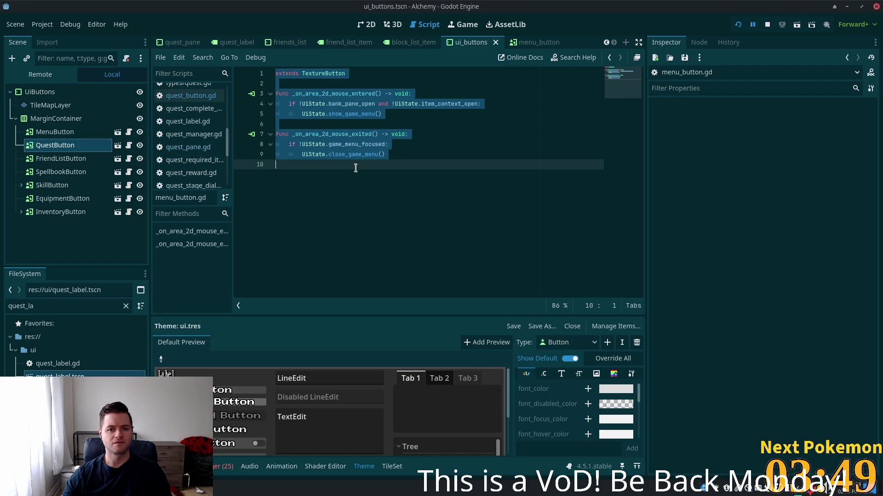
{"action": "left_click", "coordinate": [129, 145]}
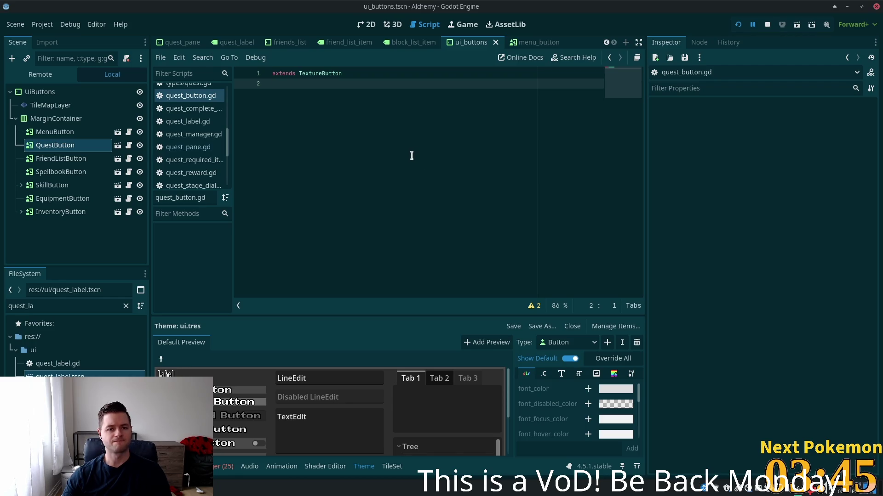
{"action": "type", "text": "func _on_area_2d_mouse_entered() -> void: \tif !UiState.bank_pane_open and !UiState.item_context_open: \t\tUiState.show_game_menu()  func _on_area_2d_mouse_exited() -> void: \tif !UiState.game_menu_focused: \t\tUiState.close_game_menu()"}
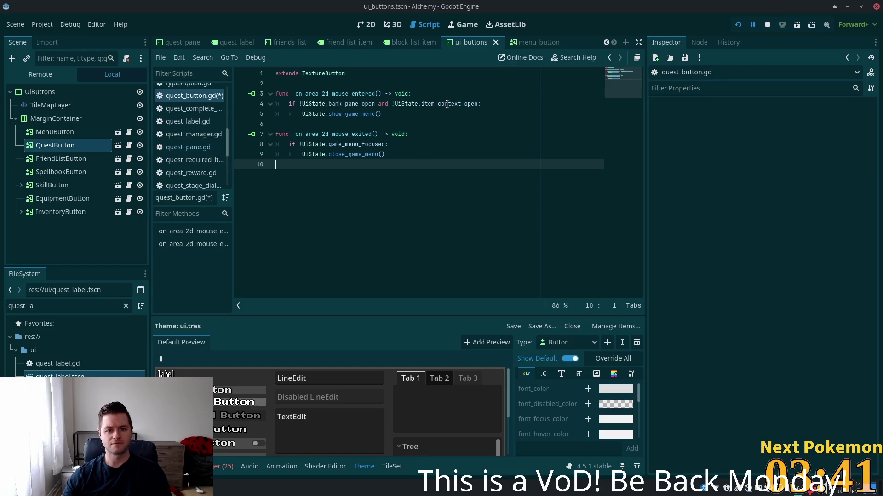
Rename show_game_menu to show_quest_pane and select game_menu in the close call
{"action": "left_click", "coordinate": [359, 102]}
{"action": "double_click", "coordinate": [358, 103]}
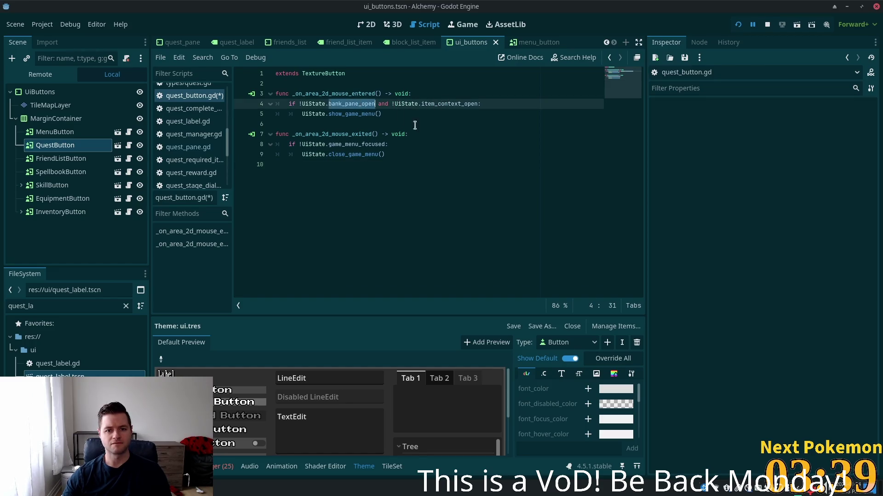
{"action": "double_click", "coordinate": [368, 114]}
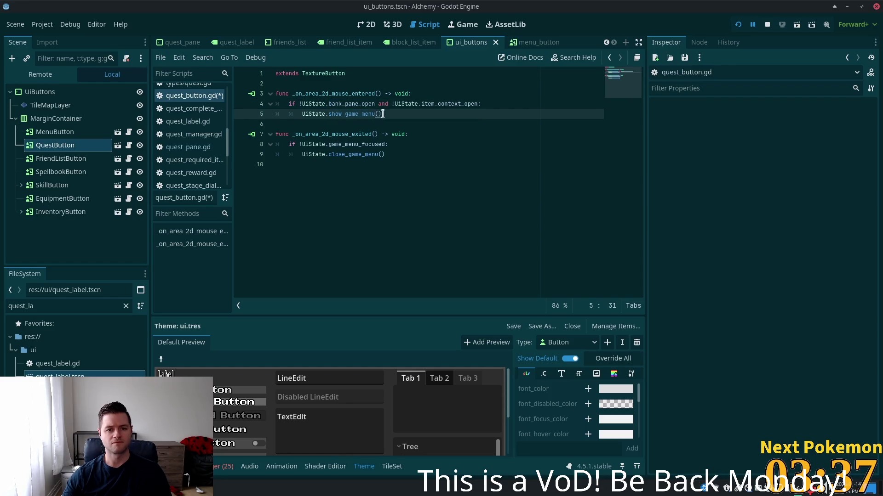
{"action": "key", "text": "shift+Left"}
{"action": "key", "text": "shift+Left"}
{"action": "key", "text": "shift+Left"}
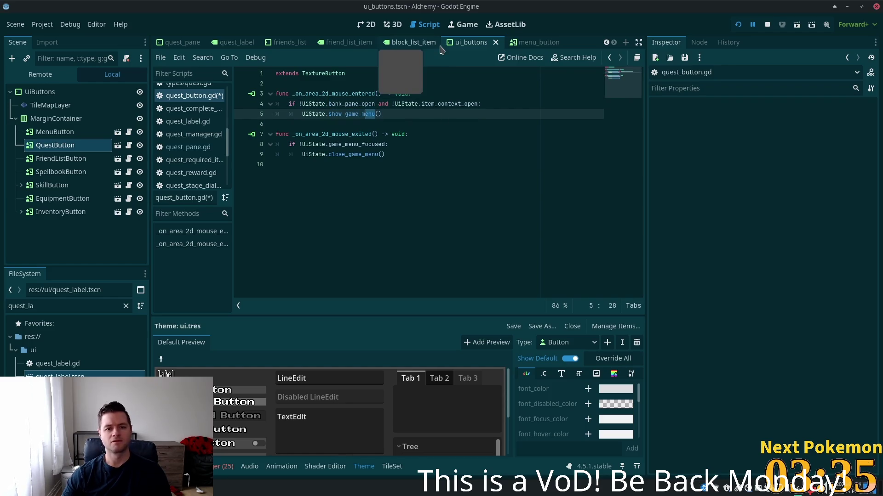
{"action": "key", "text": "shift+Left"}
{"action": "key", "text": "shift+Left"}
{"action": "key", "text": "shift+Left"}
{"action": "type", "text": "quest_men"}
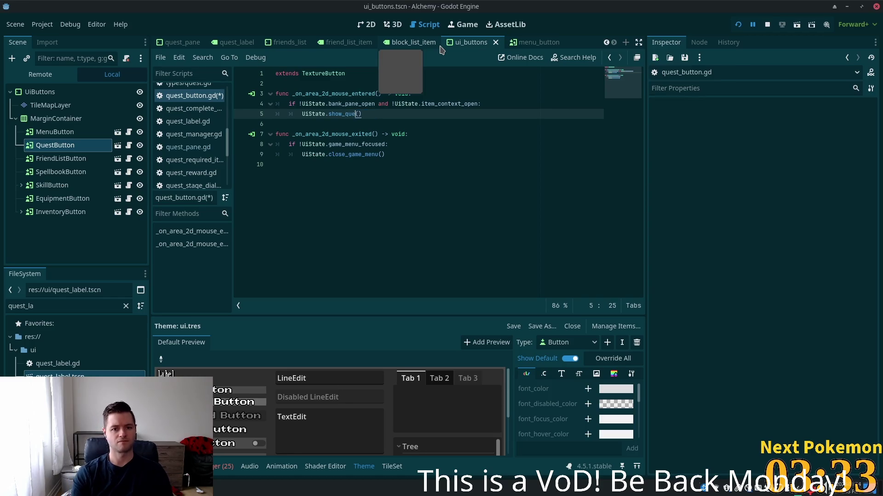
{"action": "key", "text": "BackSpace"}
{"action": "key", "text": "BackSpace"}
{"action": "key", "text": "BackSpace"}
{"action": "type", "text": "pae"}
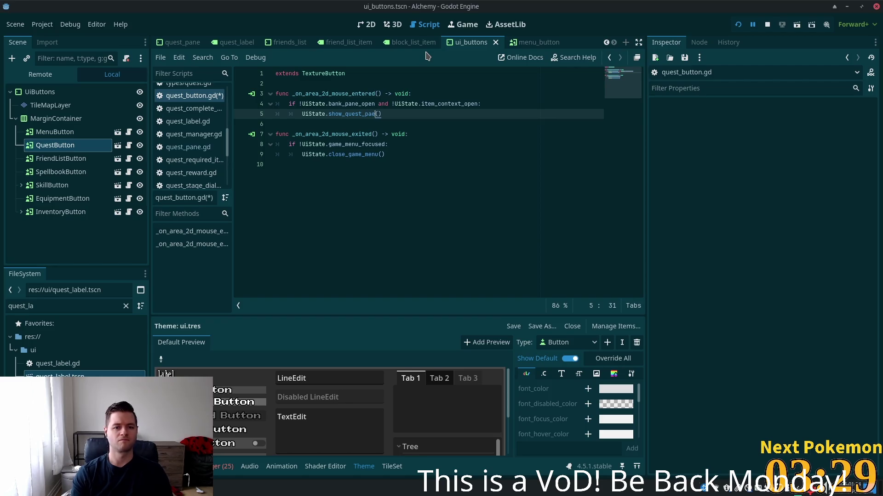
{"action": "key", "text": "BackSpace"}
{"action": "type", "text": "ne"}
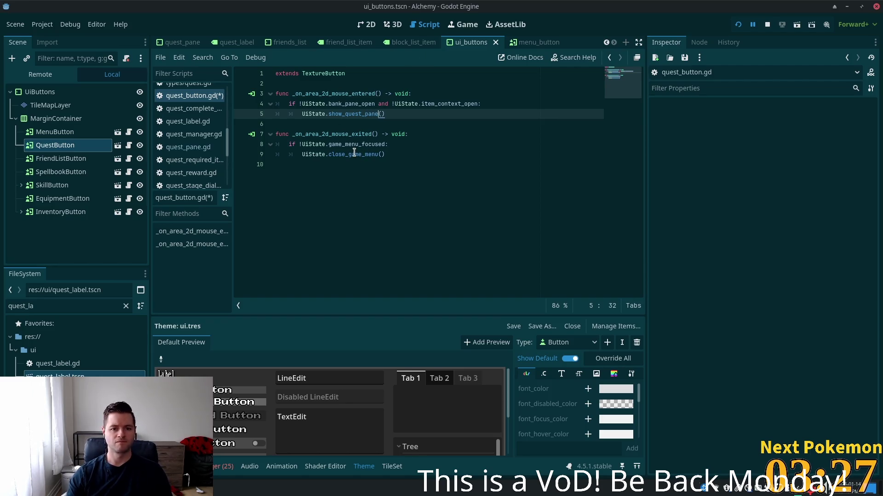
{"action": "left_click", "coordinate": [355, 156]}
{"action": "left_click_drag", "start_coordinate": [355, 156], "coordinate": [376, 156]}
Replace game_menu with quest_pane on line 9 so close_quest_pane() is called, and save
{"action": "type", "text": "quest_pane"}
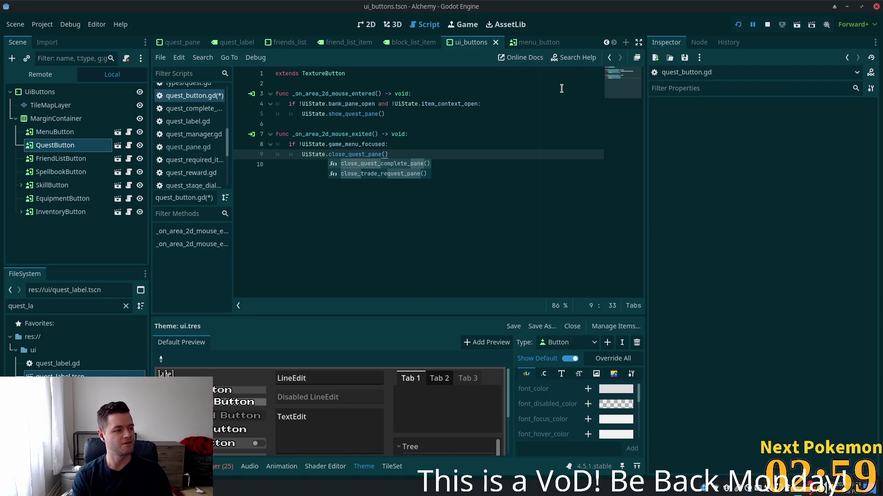
{"action": "key", "text": "ctrl+s"}
{"action": "left_click", "coordinate": [427, 125]}
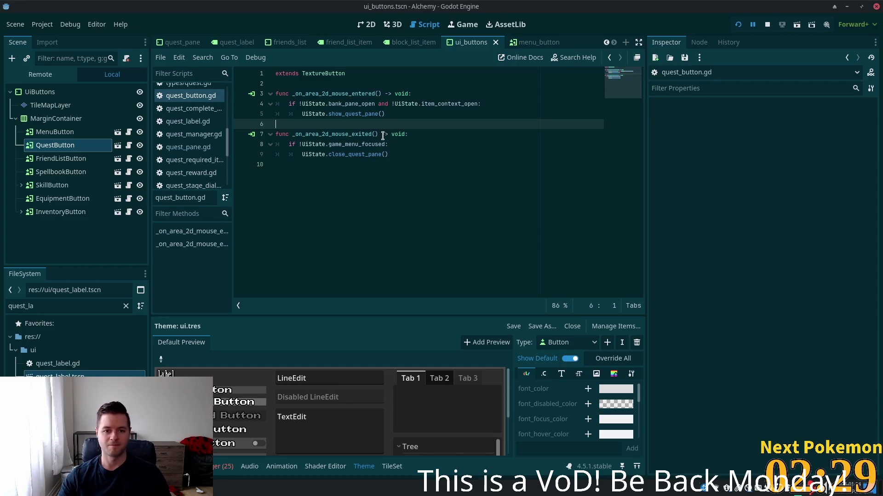
Review the bank_pane_open and show_quest_pane conditions, then select the QuestButton node
{"action": "left_click", "coordinate": [389, 155]}
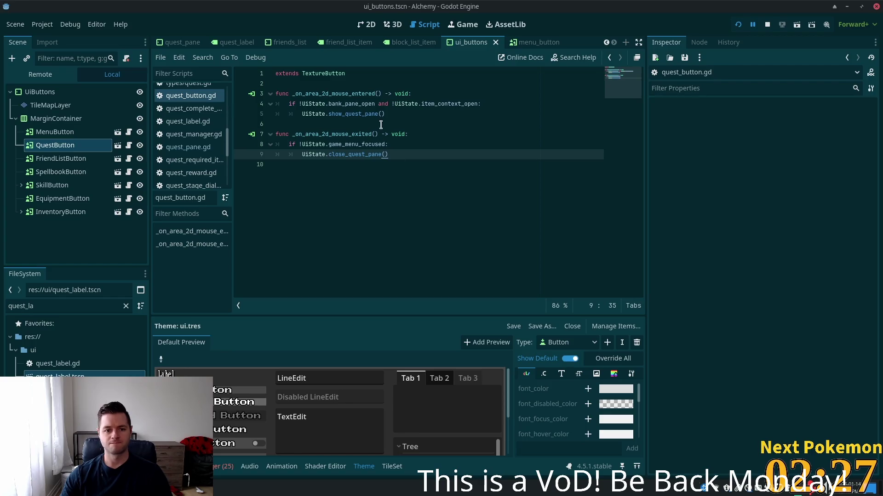
{"action": "left_click", "coordinate": [329, 145]}
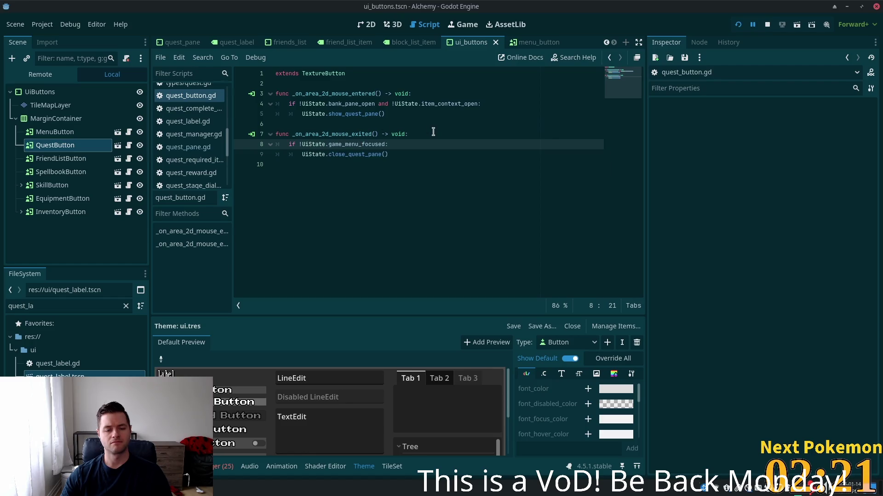
{"action": "left_click", "coordinate": [342, 105]}
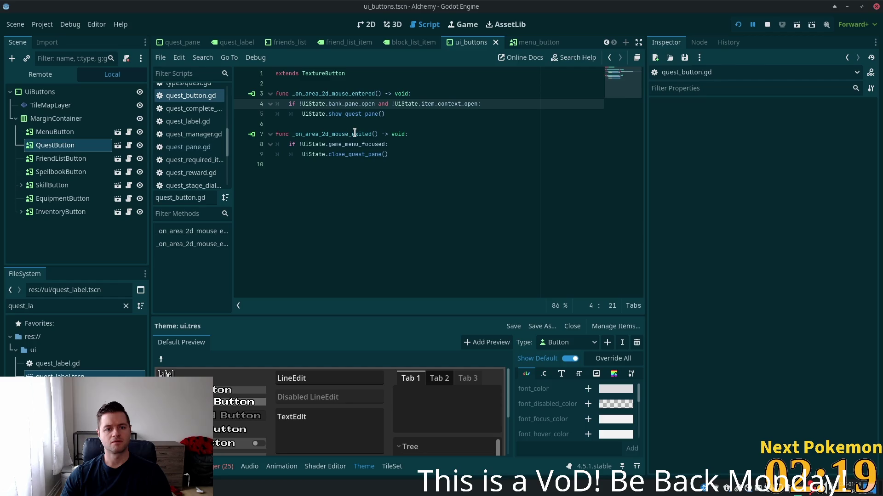
{"action": "left_click", "coordinate": [441, 173]}
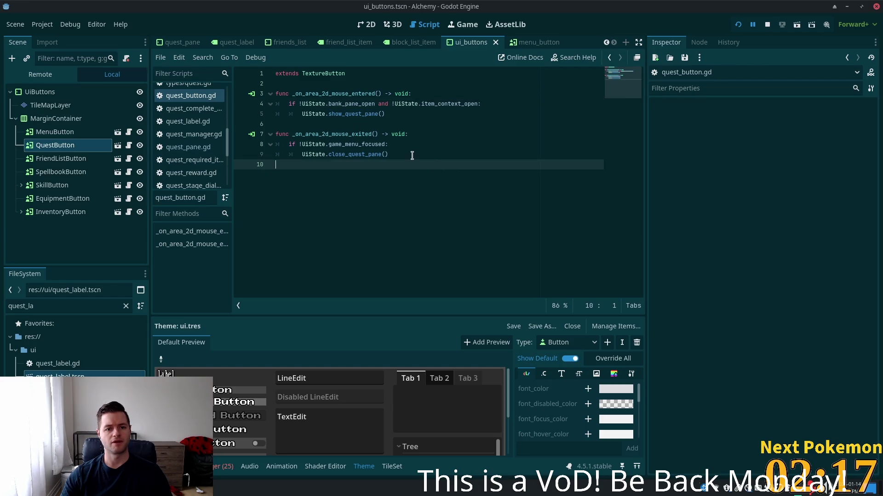
{"action": "double_click", "coordinate": [356, 105]}
{"action": "double_click", "coordinate": [359, 114]}
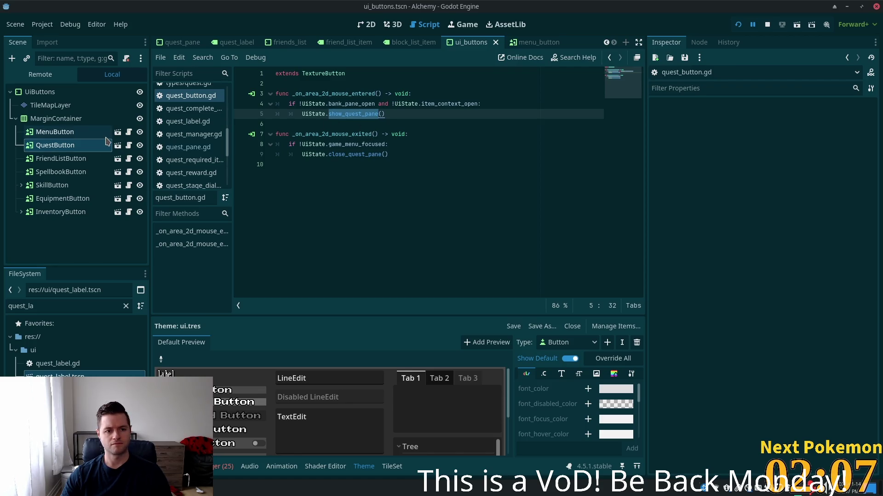
{"action": "left_click", "coordinate": [94, 147]}
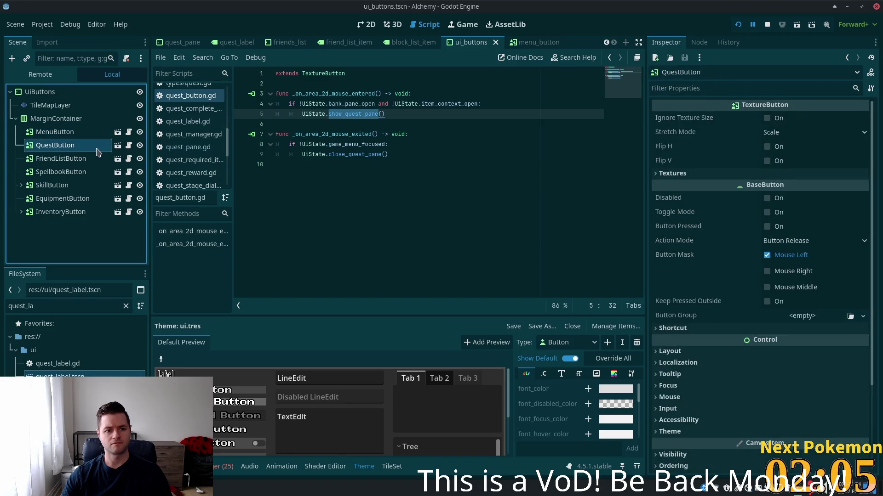
Compare the MenuButton and QuestButton signal connections in the Node tab's Signals list
{"action": "left_click", "coordinate": [86, 137]}
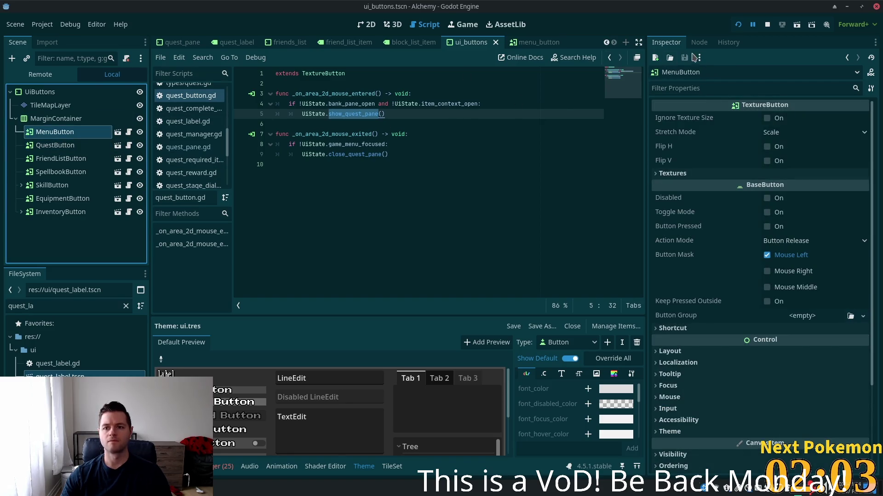
{"action": "left_click", "coordinate": [699, 42]}
{"action": "left_click", "coordinate": [86, 148]}
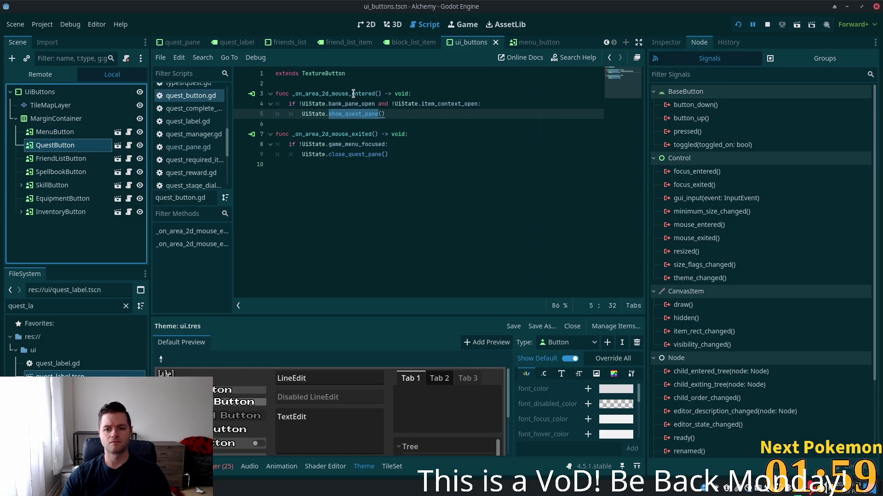
{"action": "key", "text": "Up"}
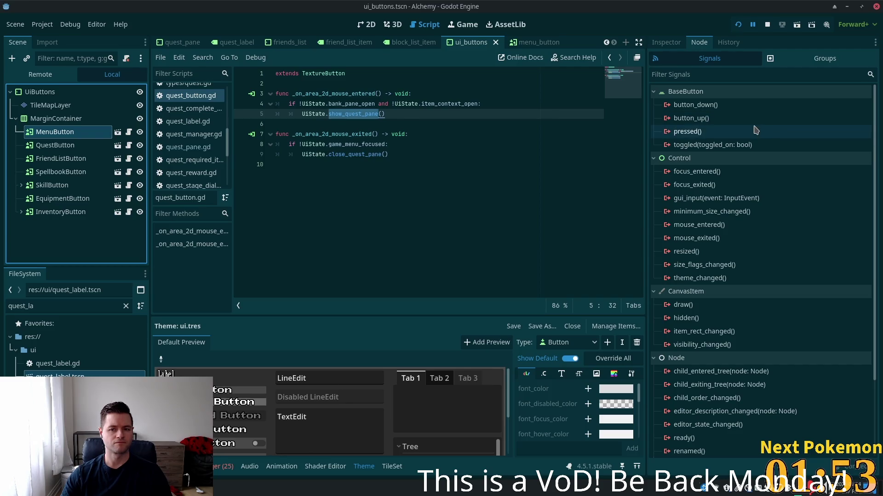
{"action": "key", "text": "Down"}
{"action": "key", "text": "Down"}
{"action": "key", "text": "Down"}
{"action": "key", "text": "Up"}
{"action": "key", "text": "Up"}
{"action": "key", "text": "Up"}
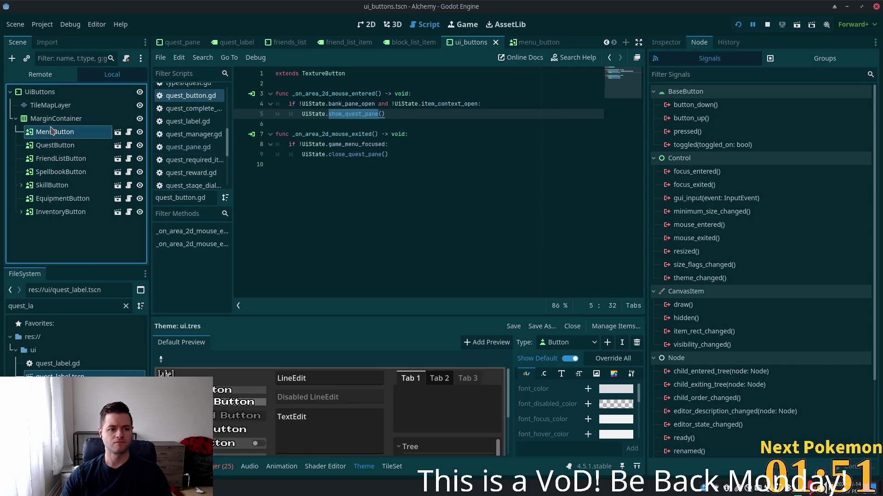
{"action": "left_click", "coordinate": [665, 42]}
{"action": "left_click", "coordinate": [699, 42]}
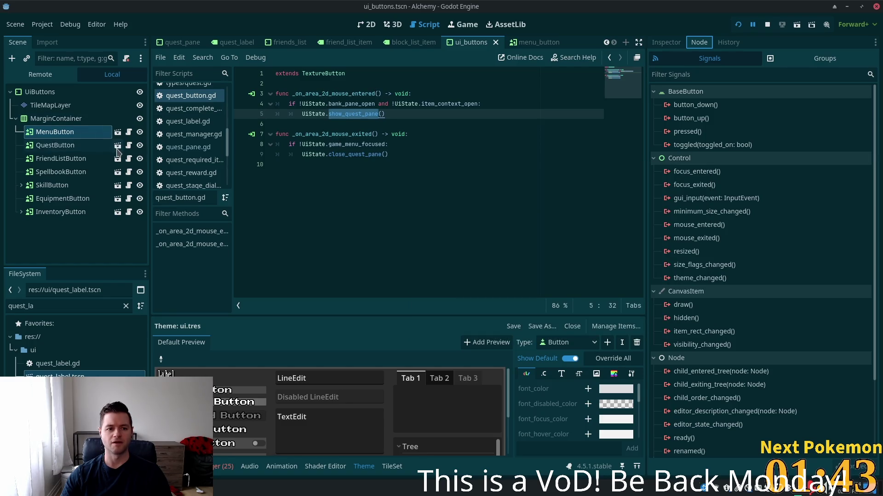
{"action": "left_click", "coordinate": [88, 147]}
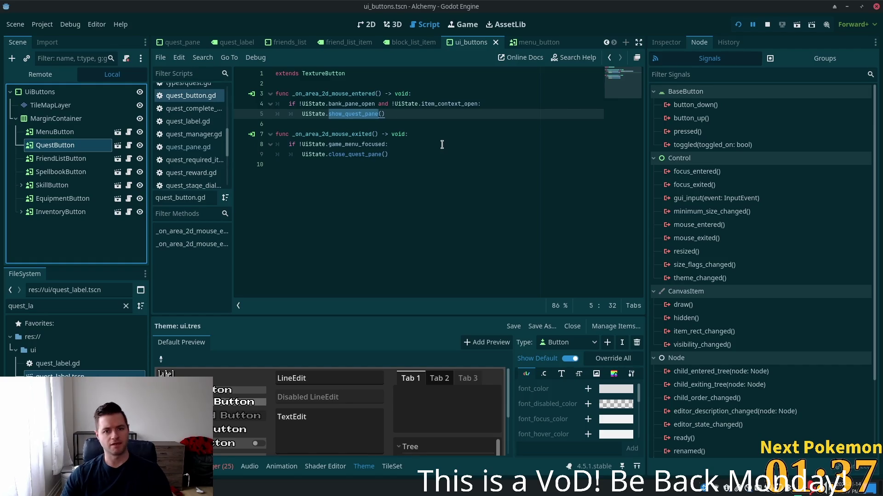
{"action": "key", "text": "alt+Tab"}
Open ui_state.gd and search it for existing quest_pane references
{"action": "key", "text": "ctrl+p"}
{"action": "type", "text": "uis"}
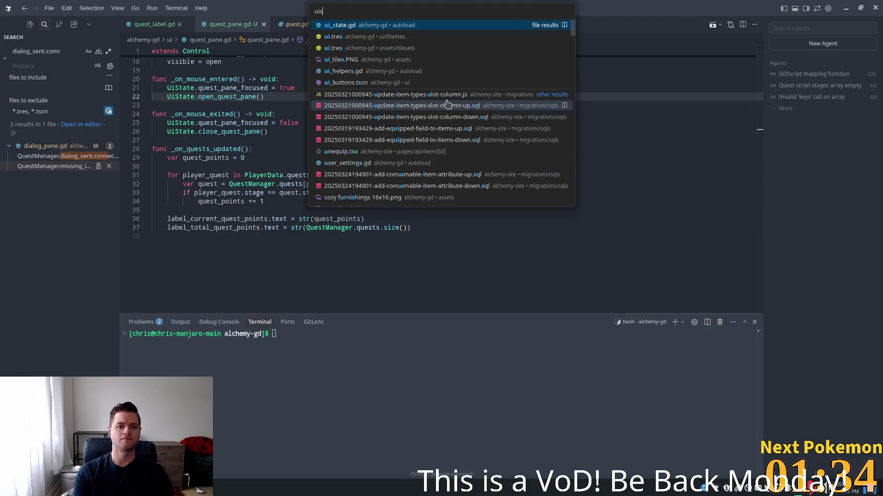
{"action": "key", "text": "Return"}
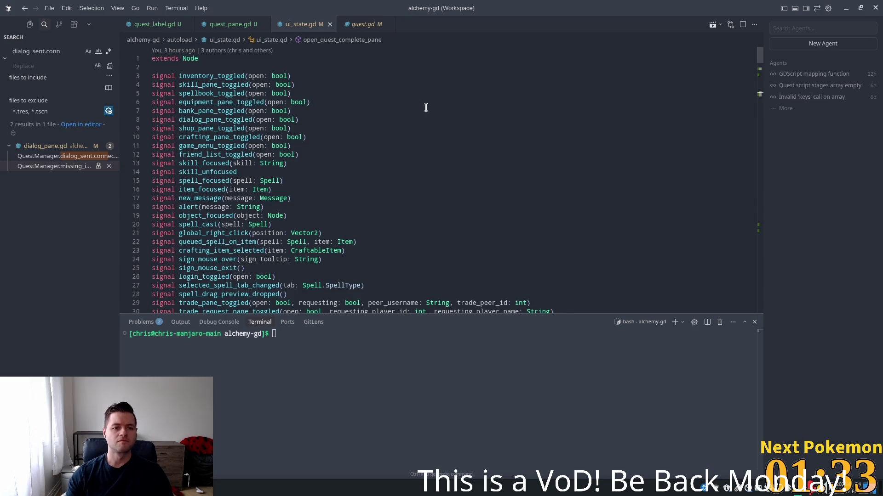
{"action": "left_click", "coordinate": [278, 120]}
{"action": "key", "text": "ctrl+f"}
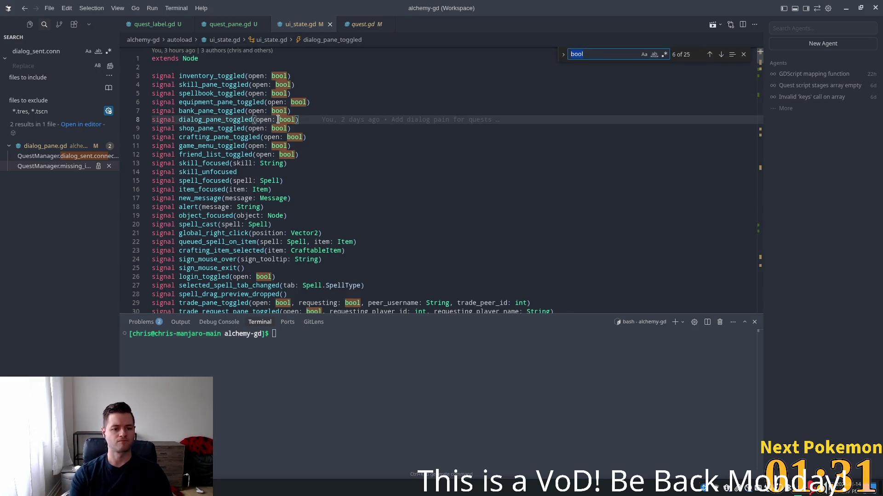
{"action": "type", "text": "quest_pa"}
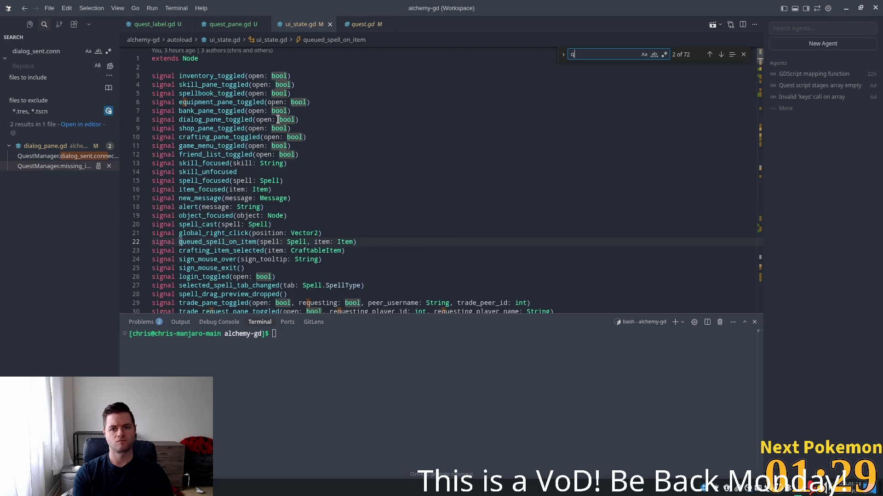
{"action": "type", "text": "ne"}
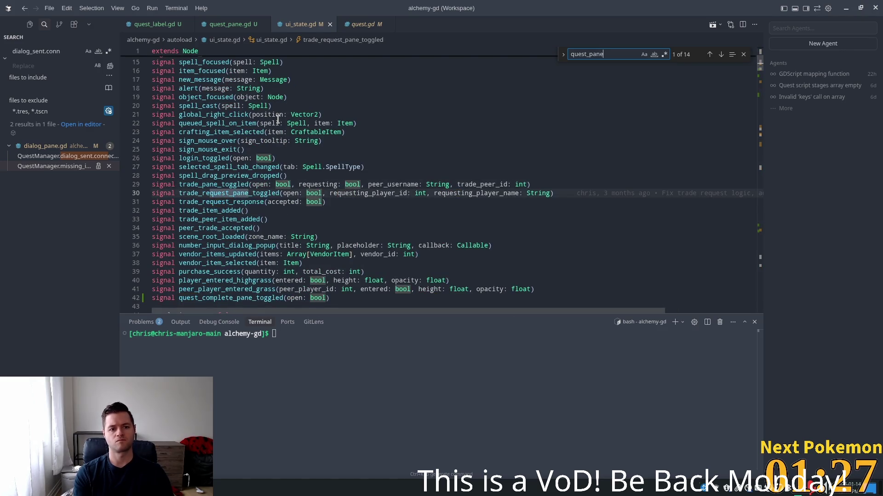
{"action": "key", "text": "Return"}
{"action": "key", "text": "Return"}
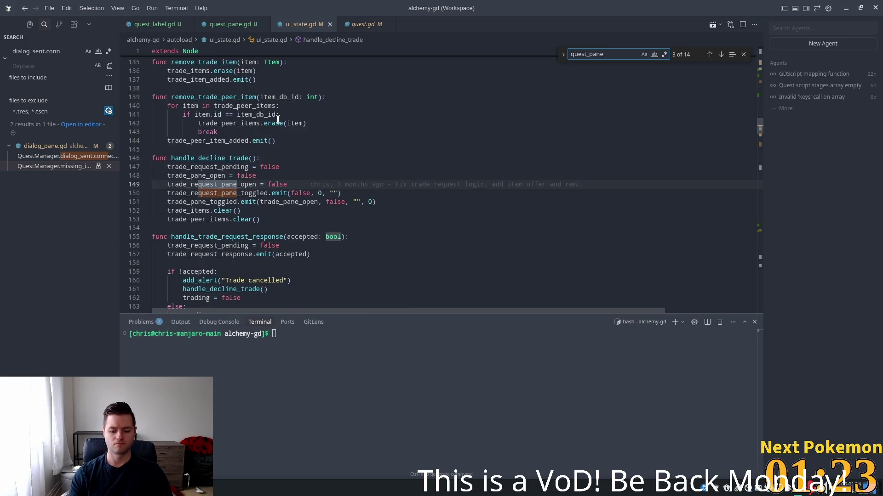
{"action": "left_click", "coordinate": [338, 167]}
{"action": "key", "text": "ctrl+Home"}
Add a quest_pane_toggled signal after dialog_pane_toggled on line 9
{"action": "left_click", "coordinate": [309, 119]}
{"action": "left_click", "coordinate": [329, 133]}
{"action": "key", "text": "Return"}
{"action": "type", "text": "sign"}
{"action": "key", "text": "Tab"}
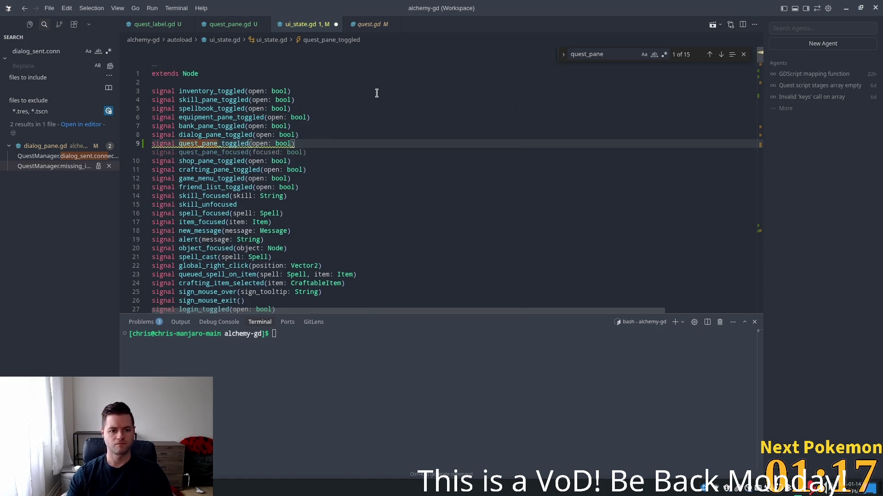
Add quest_pane_open and quest_pane_focused variables after friend_list_context_open, and save ui_state.gd
{"action": "scroll", "coordinate": [417, 188], "scroll_direction": "down", "scroll_amount": 3}
{"action": "scroll", "coordinate": [418, 187], "scroll_direction": "down", "scroll_amount": 8}
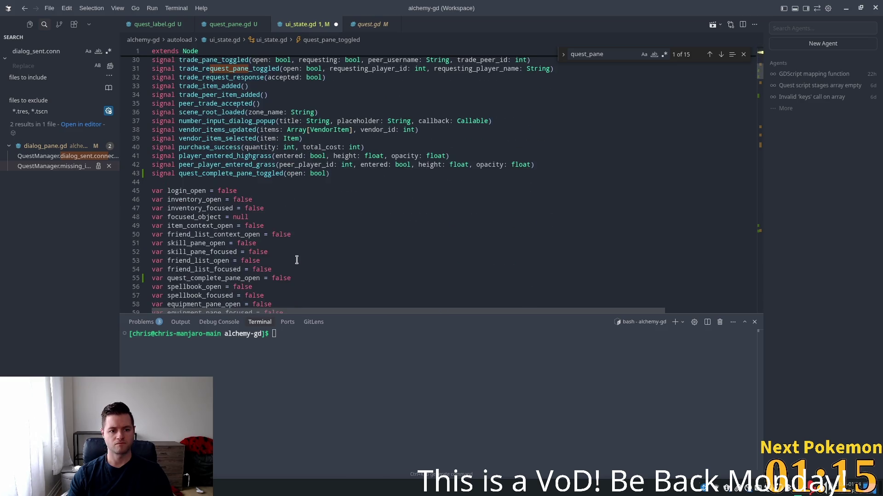
{"action": "left_click", "coordinate": [257, 205]}
{"action": "left_click", "coordinate": [295, 225]}
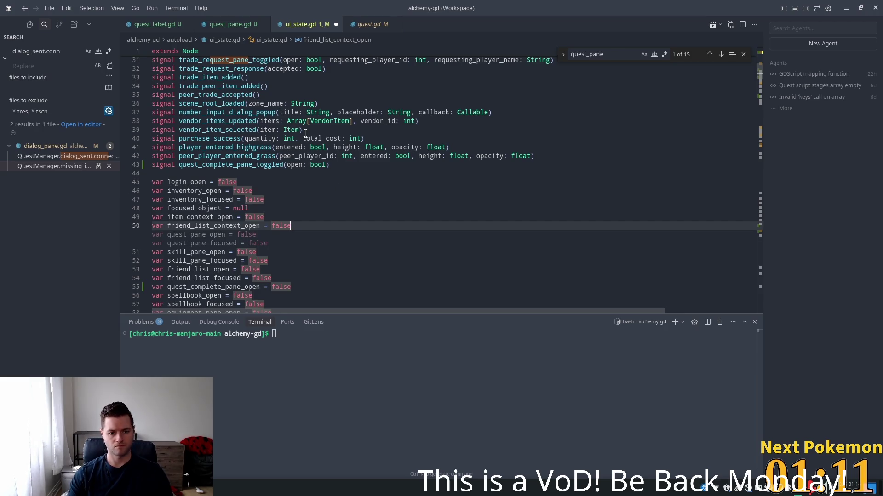
{"action": "key", "text": "Tab"}
{"action": "scroll", "coordinate": [435, 182], "scroll_direction": "down", "scroll_amount": 2}
{"action": "scroll", "coordinate": [437, 189], "scroll_direction": "down", "scroll_amount": 5}
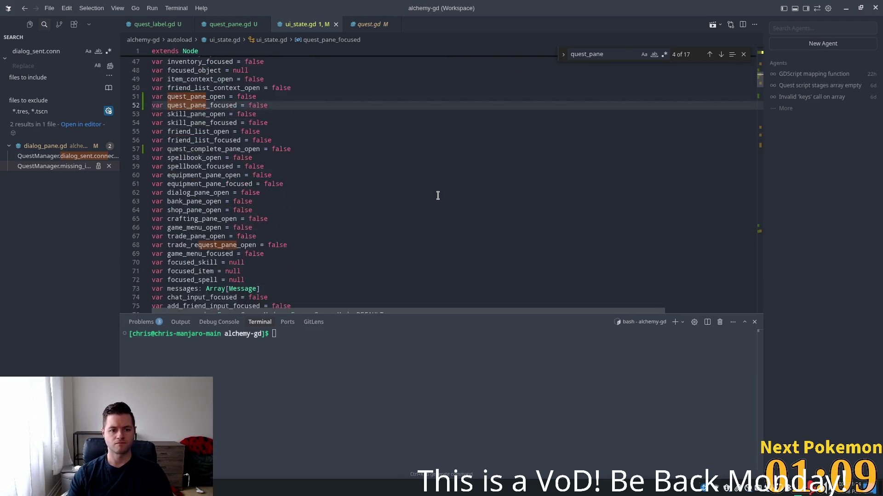
{"action": "key", "text": "ctrl+s"}
{"action": "mouse_move", "coordinate": [761, 91]}
{"action": "left_mouse_down"}
{"action": "mouse_move", "coordinate": [717, 114]}
{"action": "mouse_move", "coordinate": [644, 105]}
{"action": "left_mouse_up"}
{"action": "left_click", "coordinate": [198, 162]}
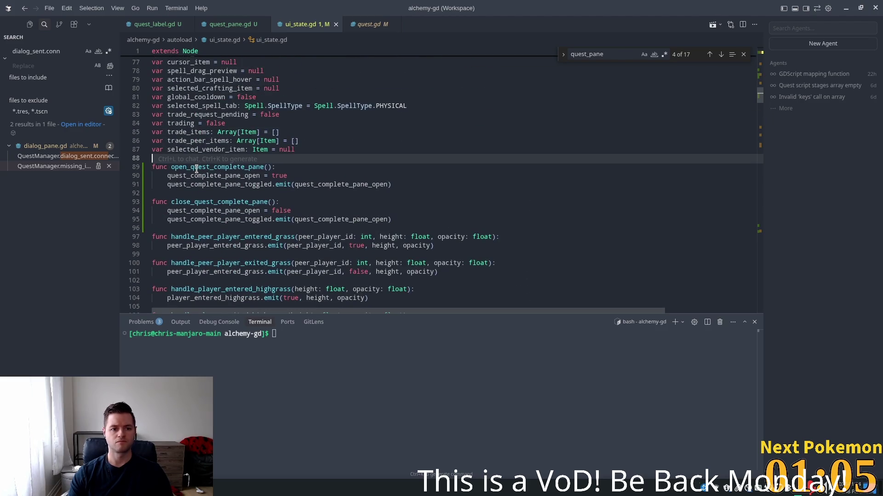
Insert blank lines before the quest complete functions, dismissing the AI suggestions
{"action": "key", "text": "Return"}
{"action": "key", "text": "Return"}
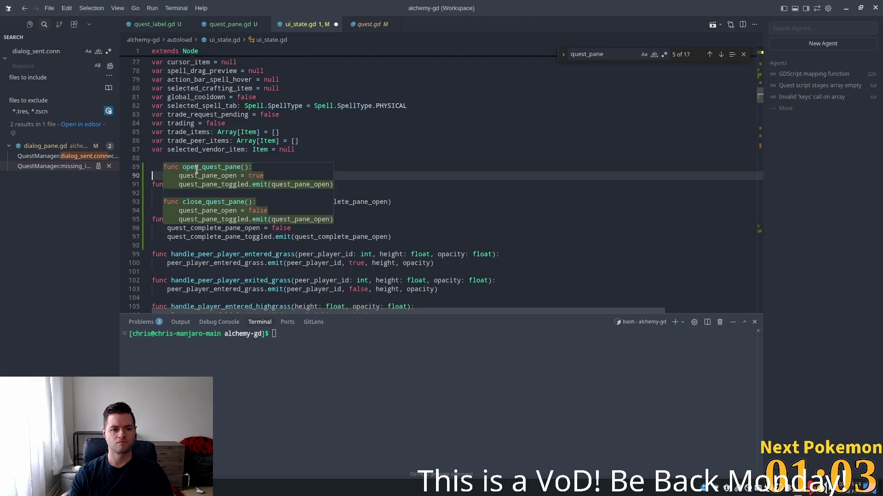
{"action": "key", "text": "Escape"}
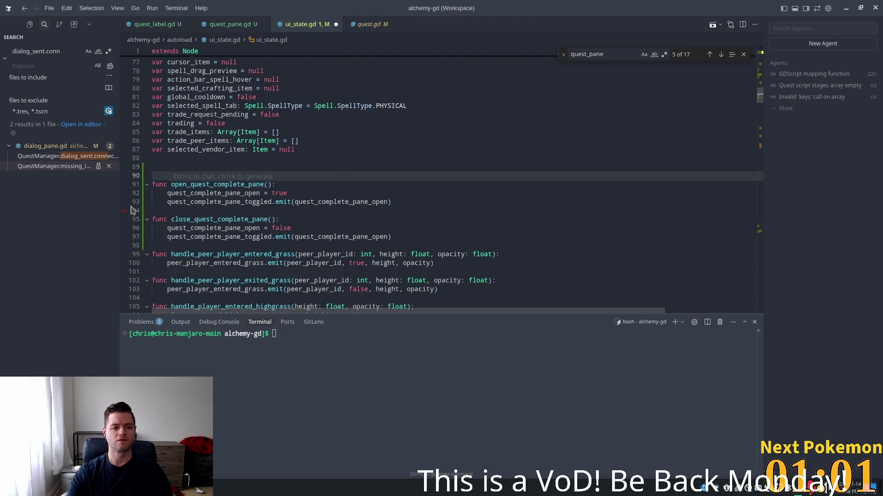
{"action": "key", "text": "Return"}
{"action": "key", "text": "Escape"}
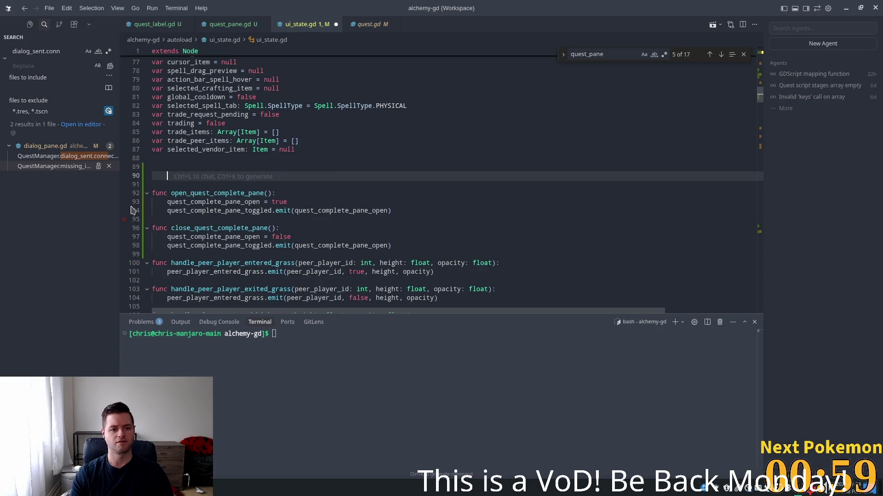
{"action": "key", "text": "BackSpace"}
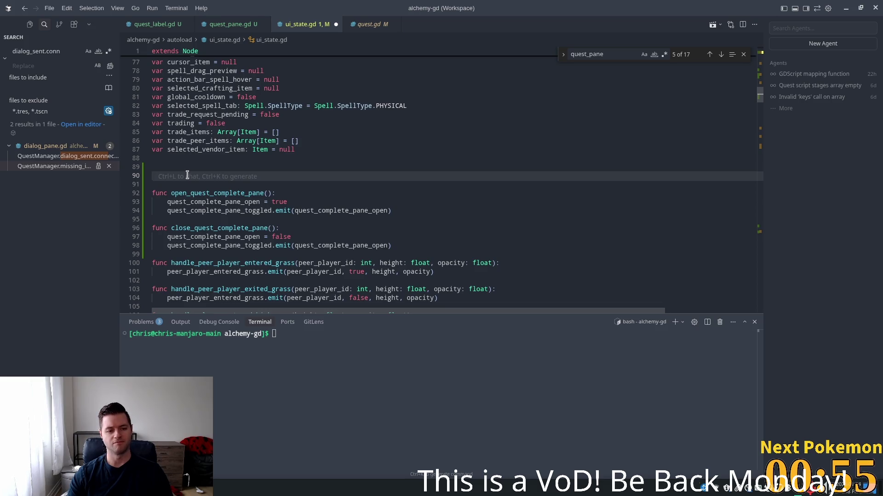
{"action": "key", "text": "Tab"}
{"action": "key", "text": "BackSpace"}
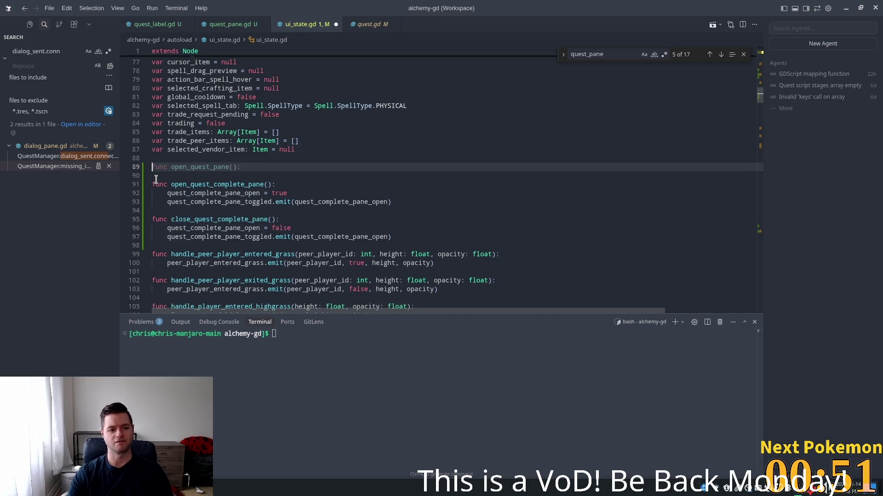
{"action": "key", "text": "Return"}
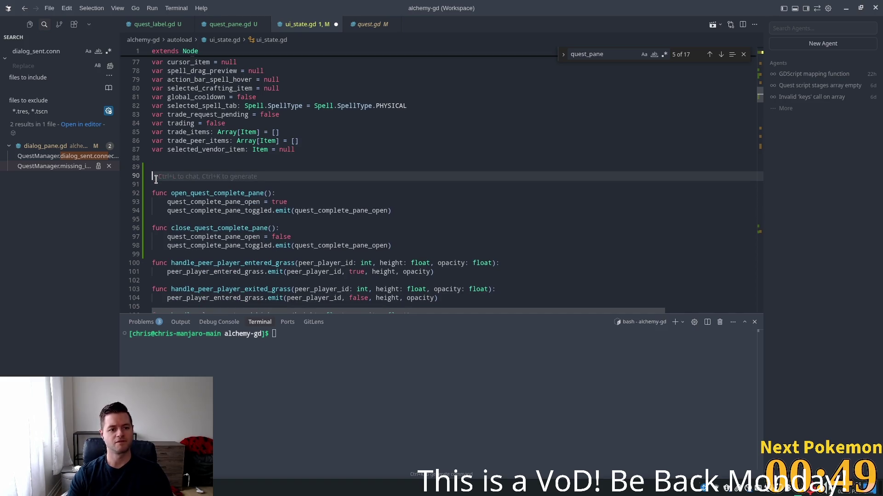
Accept the AI suggestion adding open_quest_pane and close_quest_pane functions
{"action": "left_click", "coordinate": [210, 166]}
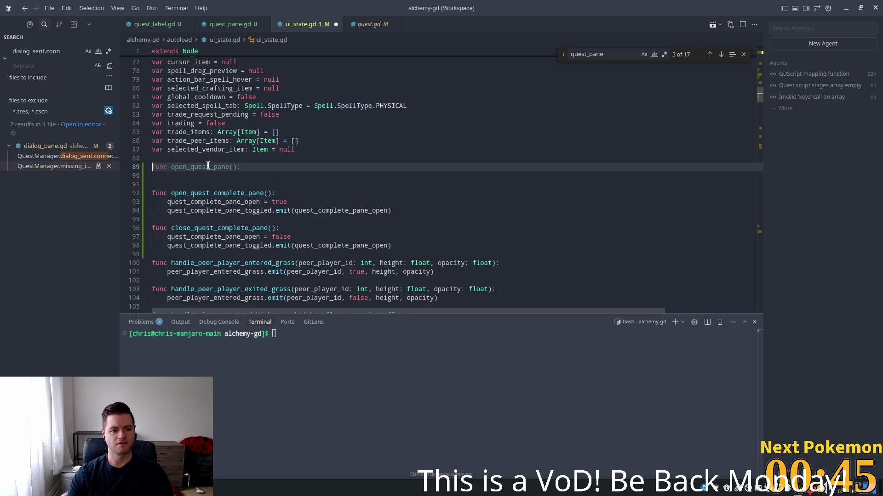
{"action": "key", "text": "Tab"}
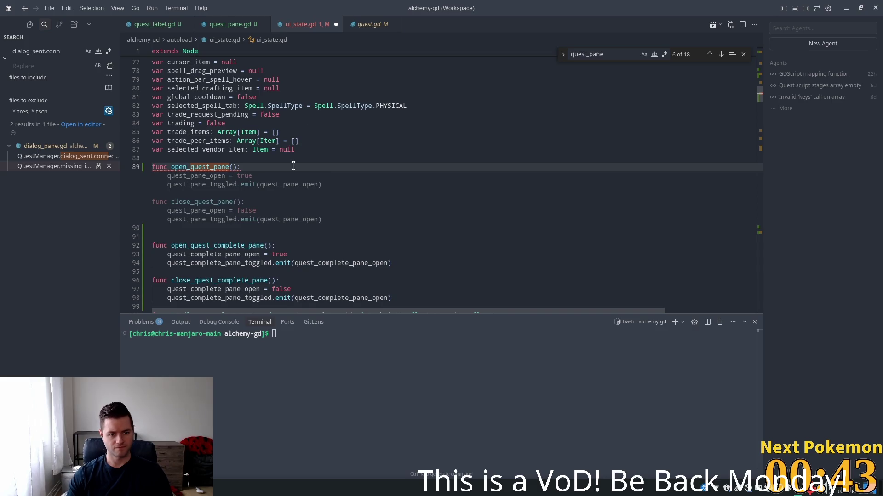
{"action": "key", "text": "ctrl+z"}
{"action": "key", "text": "Return"}
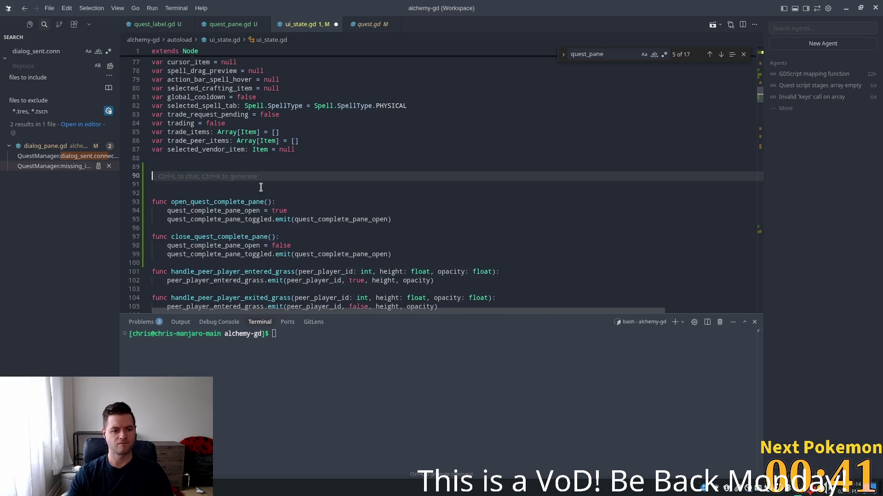
{"action": "key", "text": "Tab"}
{"action": "left_click", "coordinate": [262, 159]}
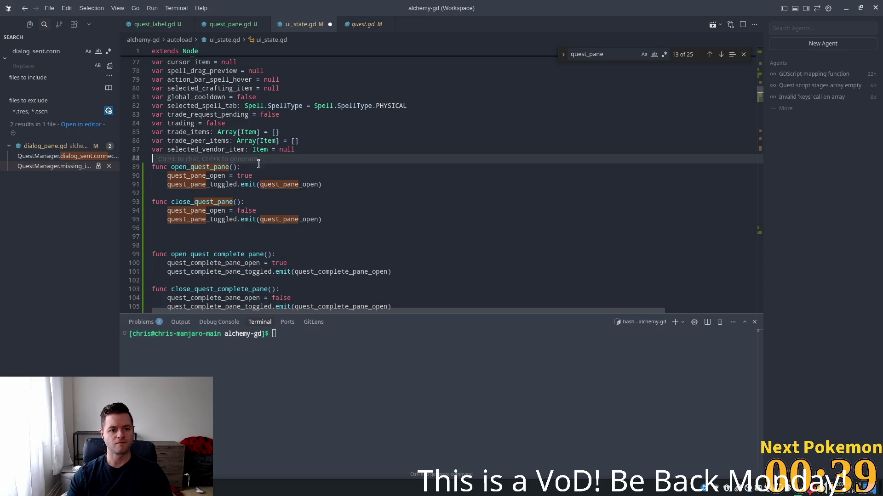
{"action": "key", "text": "Tab"}
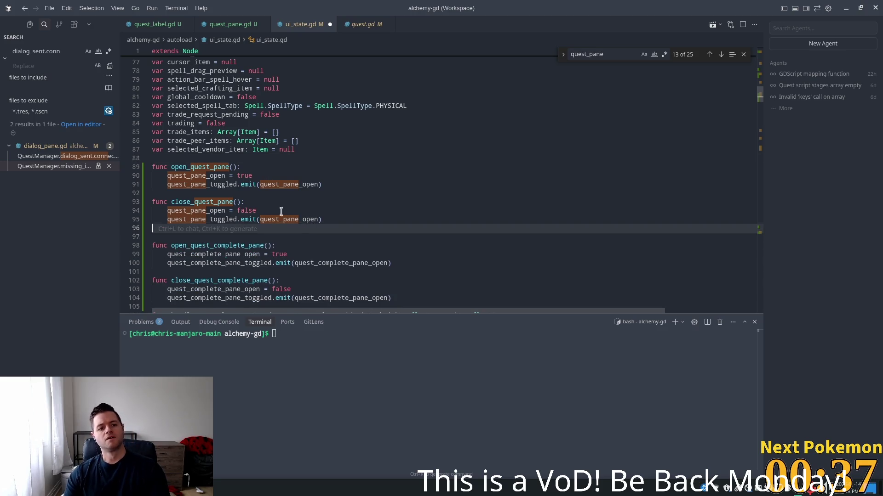
{"action": "key", "text": "ctrl+z"}
{"action": "key", "text": "Up"}
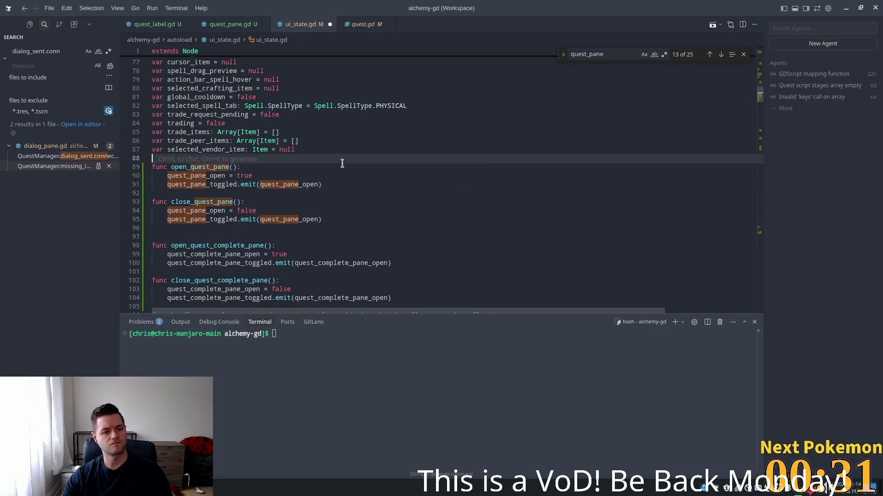
Delete the extra empty line 97, close the in-file search, and relaunch the game in Godot
{"action": "left_click", "coordinate": [463, 193]}
{"action": "left_click", "coordinate": [155, 237]}
{"action": "key", "text": "BackSpace"}
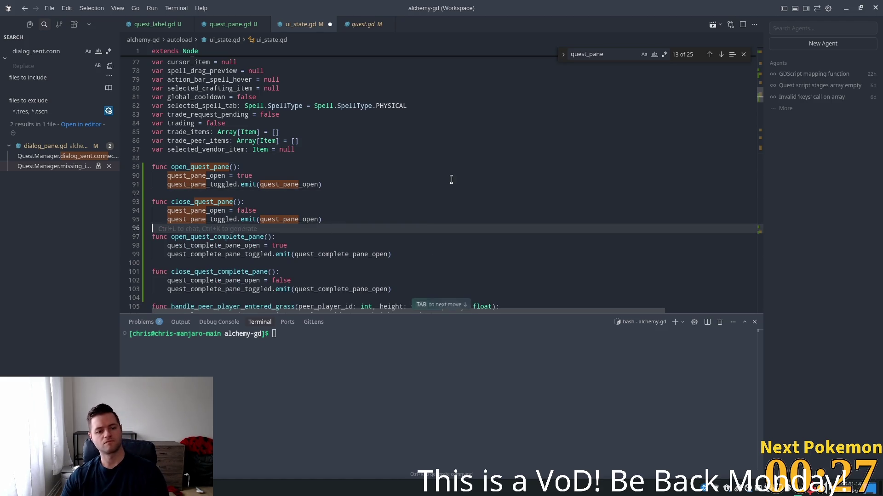
{"action": "left_click", "coordinate": [451, 183]}
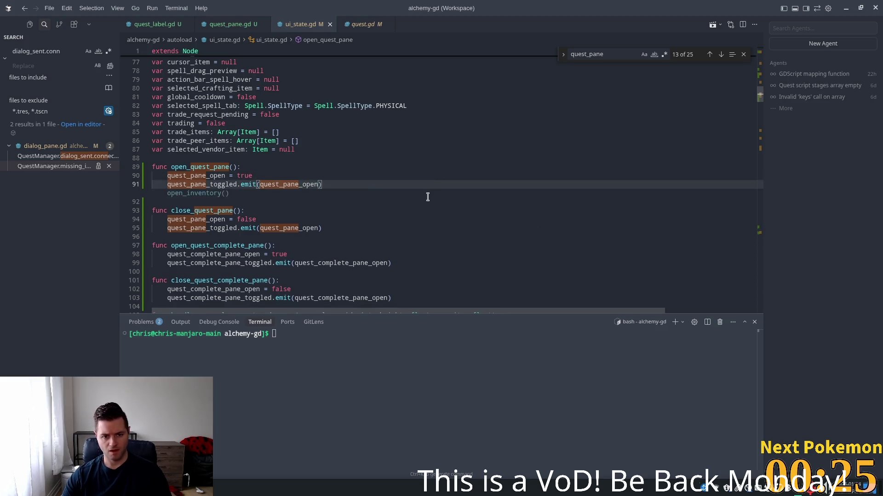
{"action": "left_click", "coordinate": [441, 158]}
{"action": "left_click", "coordinate": [425, 121]}
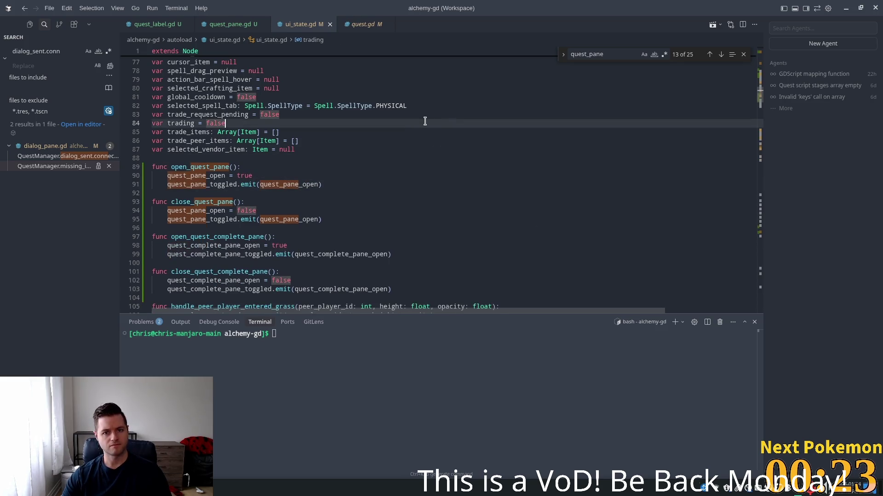
{"action": "left_click", "coordinate": [744, 55]}
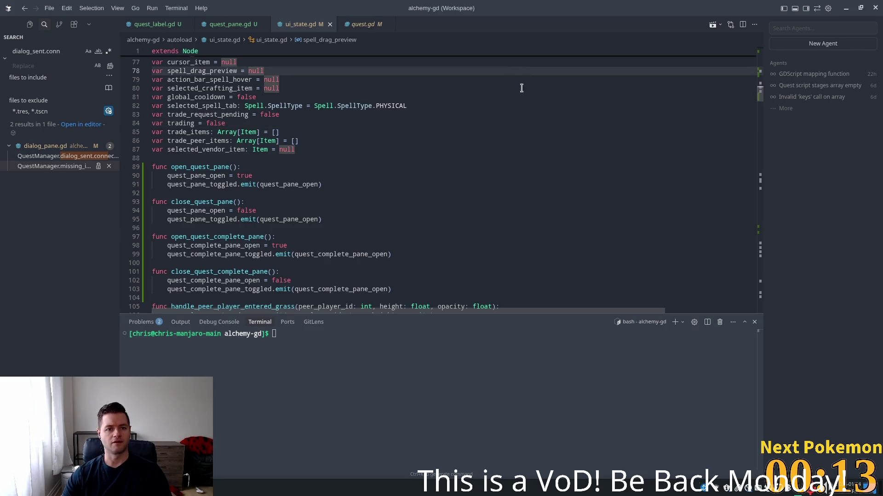
{"action": "key", "text": "alt+Tab"}
{"action": "left_click", "coordinate": [737, 24]}
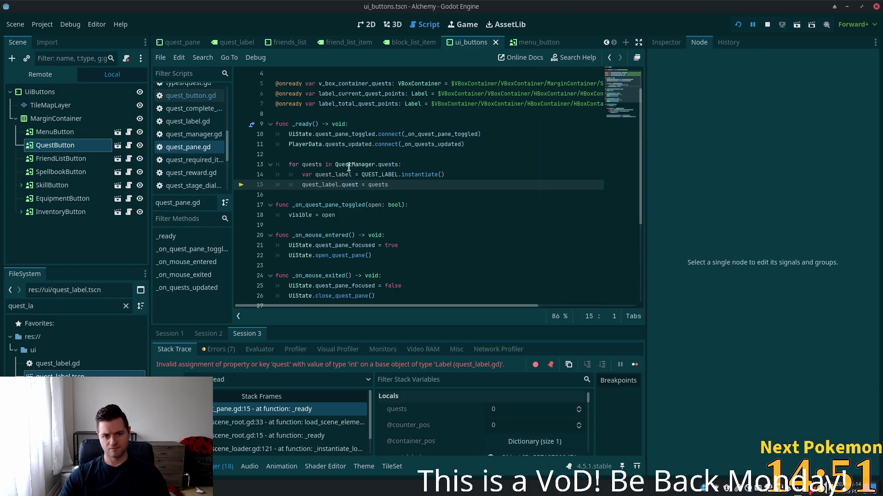
On line 15, replace quests with QuestManager.quests indexed by the loop variable, and save
{"action": "left_click", "coordinate": [411, 186]}
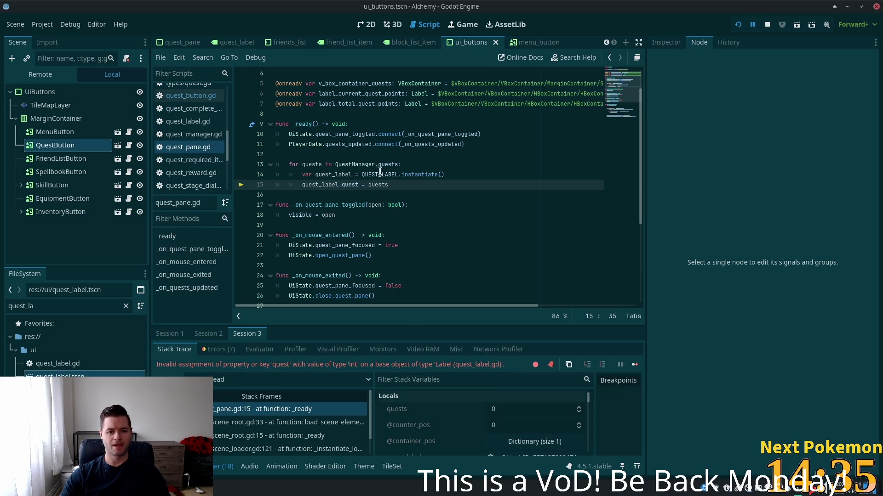
{"action": "left_click_drag", "start_coordinate": [398, 164], "coordinate": [334, 165]}
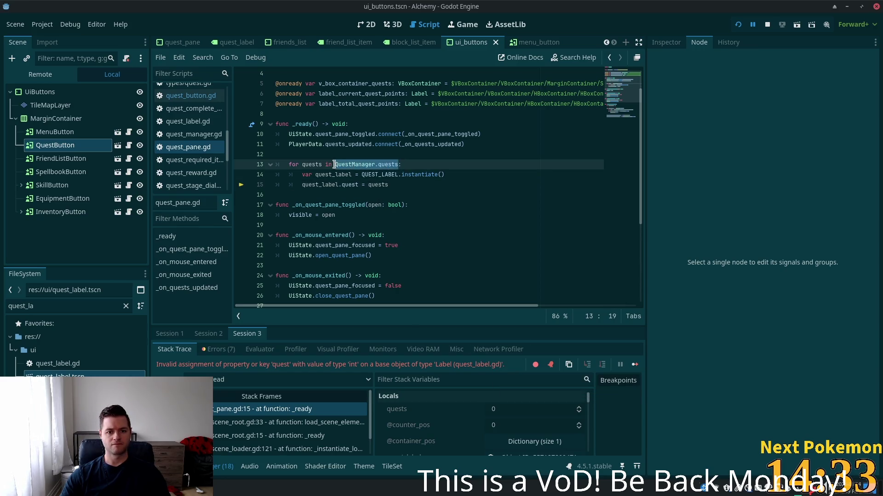
{"action": "key", "text": "ctrl+c"}
{"action": "left_click", "coordinate": [378, 183]}
{"action": "double_click", "coordinate": [378, 184]}
{"action": "key", "text": "ctrl+v"}
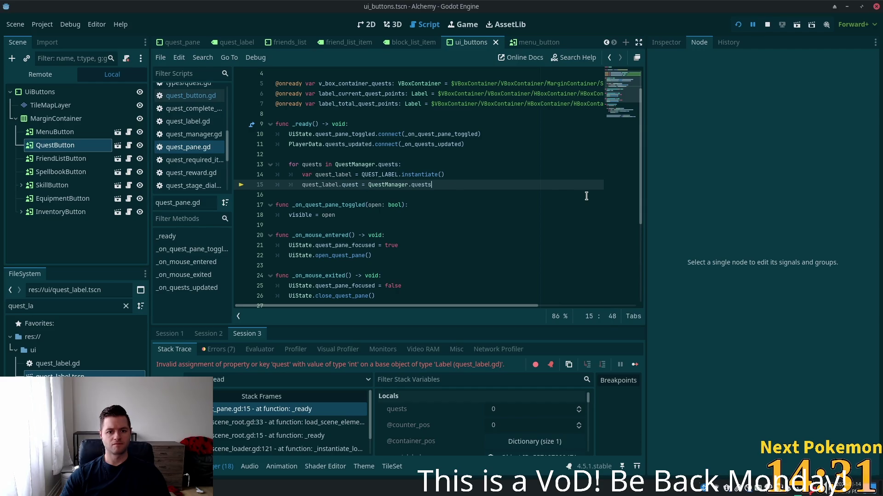
{"action": "type", "text": "ques"}
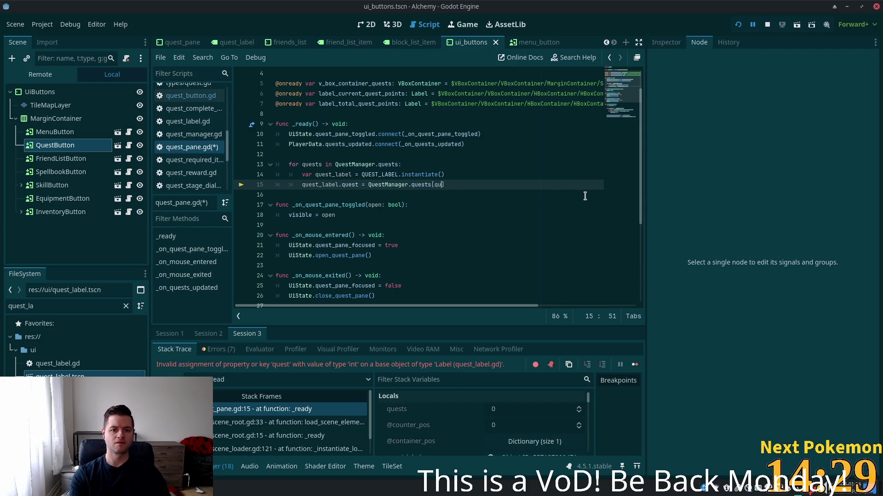
{"action": "type", "text": "ts"}
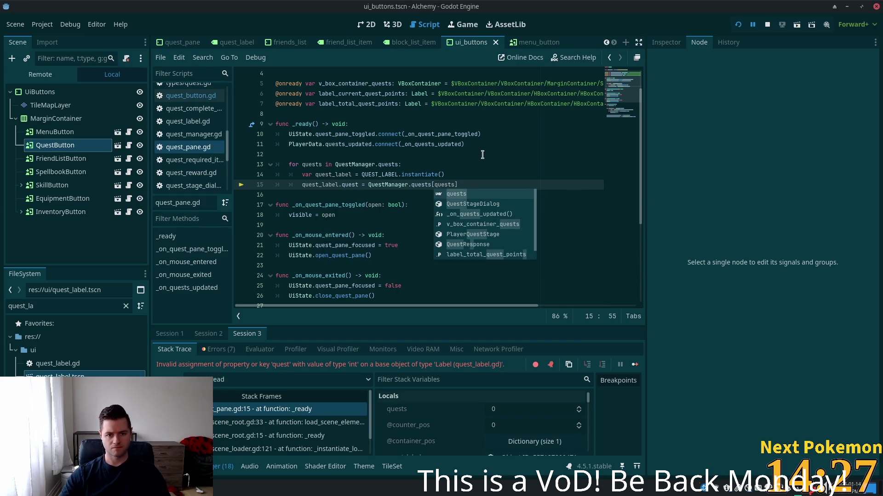
{"action": "left_click", "coordinate": [467, 158]}
{"action": "key", "text": "ctrl+s"}
Rename the loop variable to quest, index line 15 by quest, save, and restart the game
{"action": "left_click", "coordinate": [433, 178]}
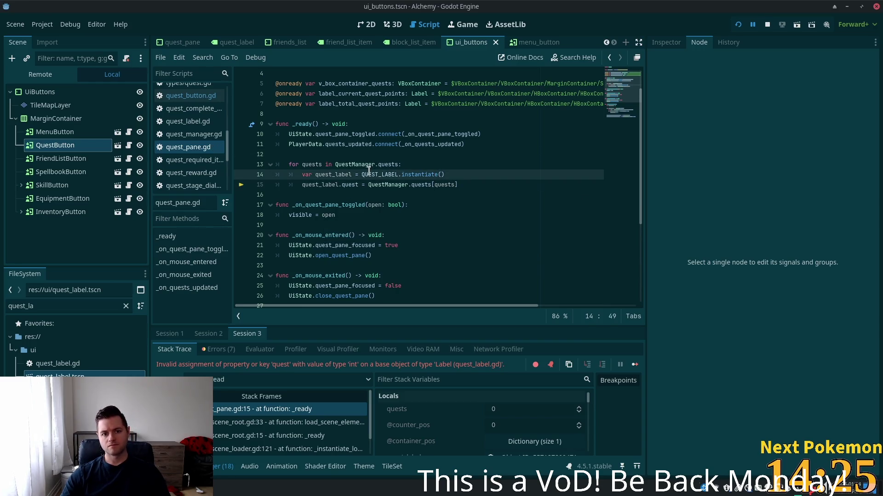
{"action": "scroll", "coordinate": [358, 185], "scroll_direction": "up", "scroll_amount": 1}
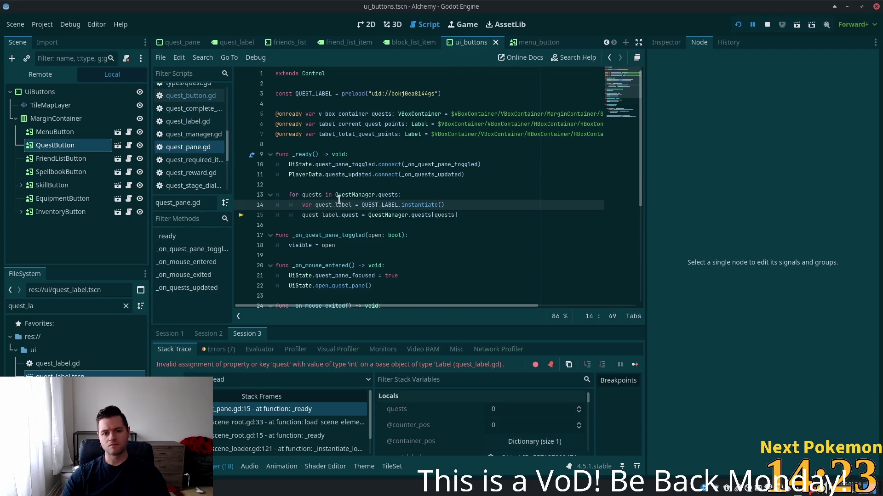
{"action": "left_click", "coordinate": [323, 195]}
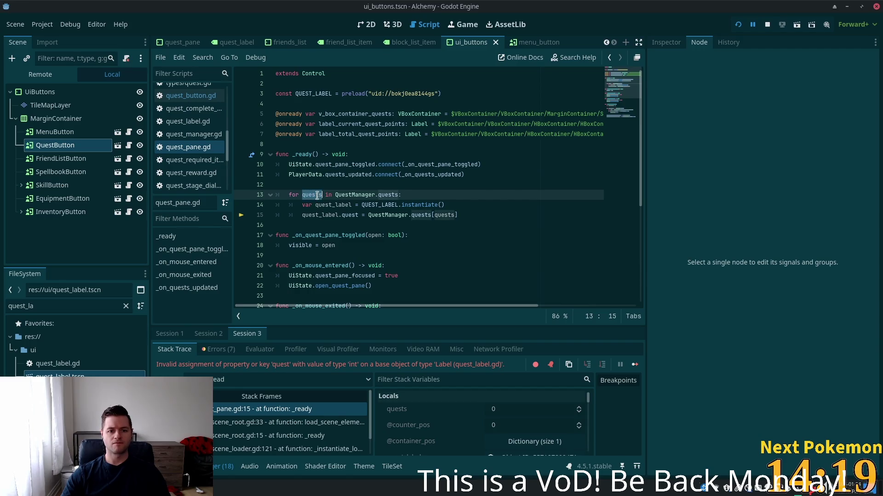
{"action": "left_click", "coordinate": [339, 188]}
{"action": "left_click", "coordinate": [324, 195]}
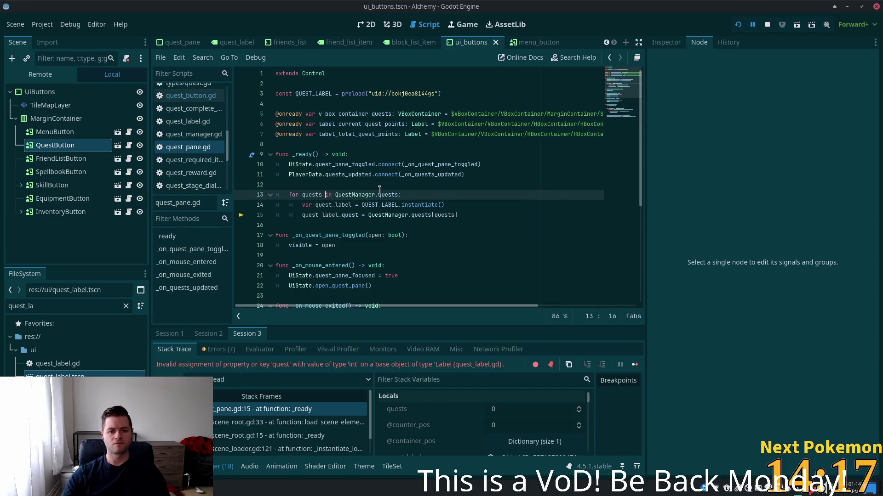
{"action": "key", "text": "BackSpace"}
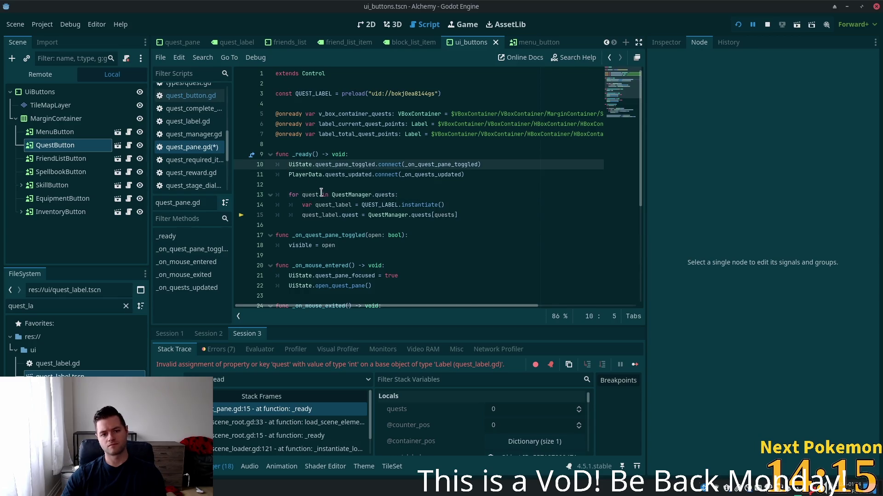
{"action": "left_click", "coordinate": [454, 215]}
{"action": "key", "text": "BackSpace"}
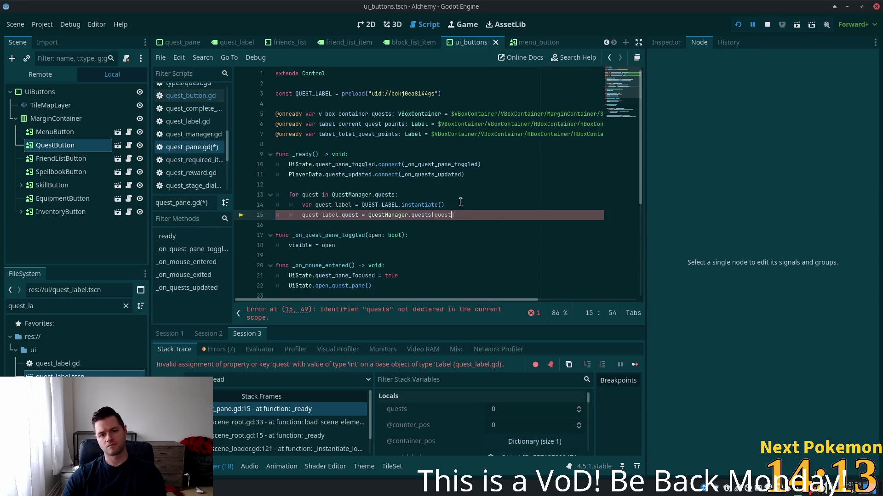
{"action": "left_click", "coordinate": [448, 195]}
{"action": "key", "text": "ctrl+s"}
{"action": "left_click", "coordinate": [356, 205]}
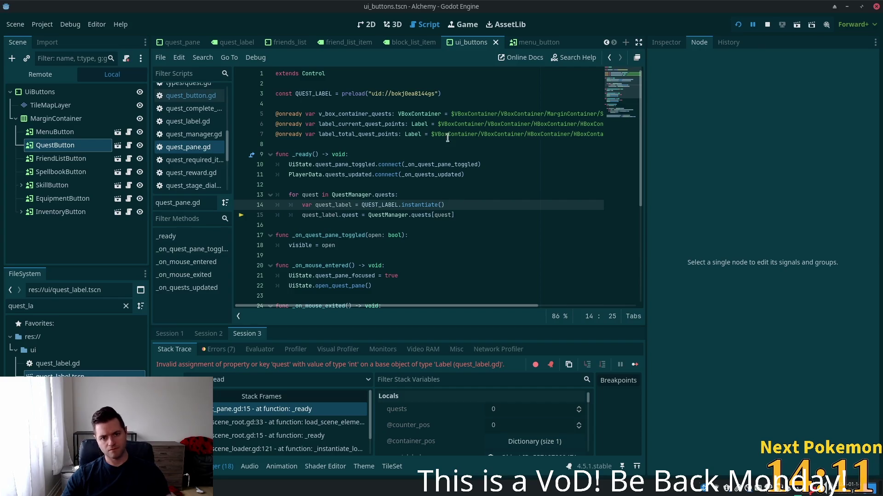
{"action": "left_click", "coordinate": [737, 27]}
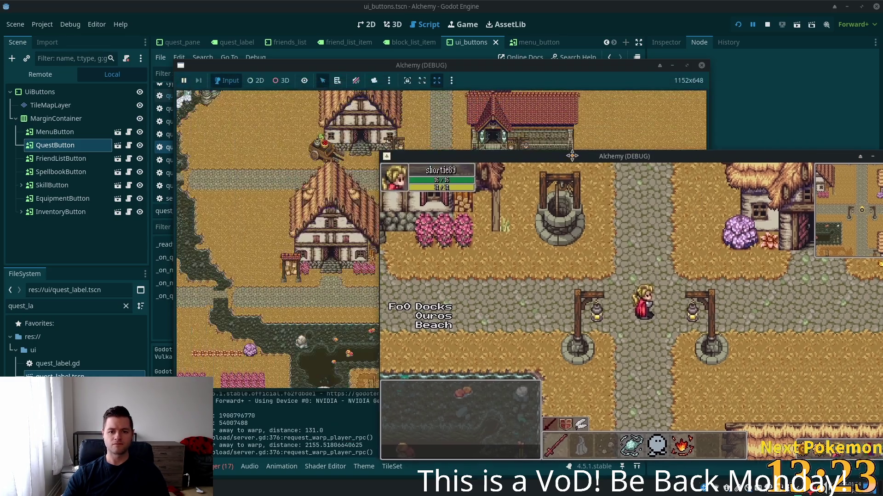
Move the other Alchemy debug window aside and close the game windows
{"action": "left_click", "coordinate": [245, 199]}
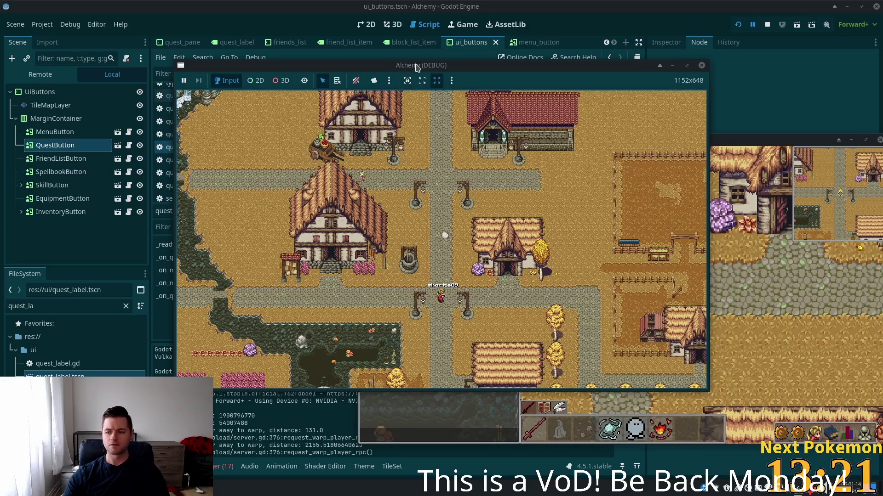
{"action": "left_click_drag", "start_coordinate": [360, 131], "coordinate": [416, 117]}
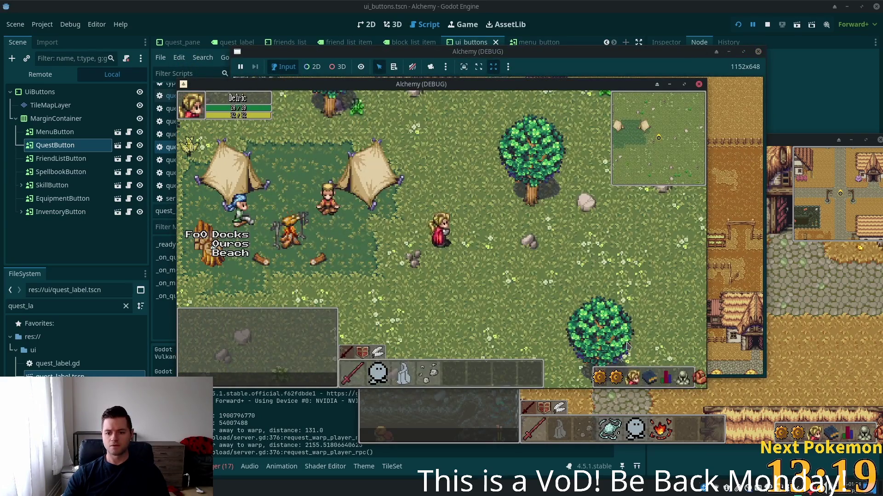
{"action": "left_click", "coordinate": [621, 375]}
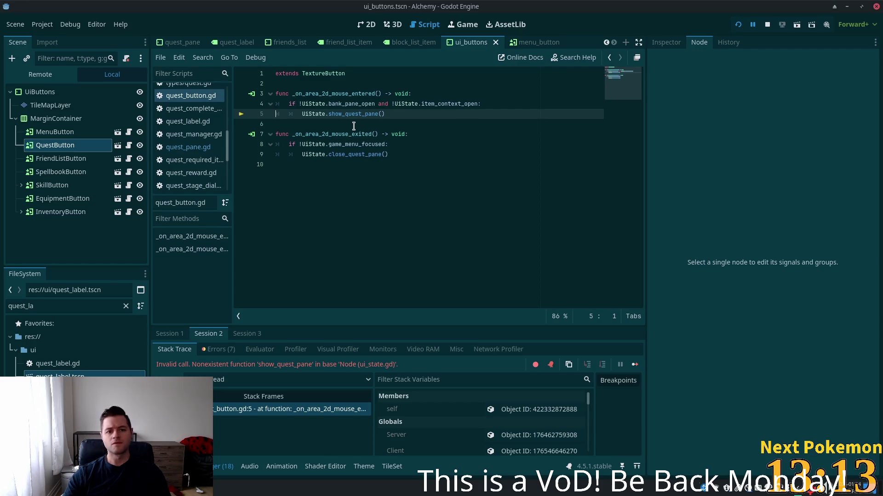
Check ui_state.gd, then make line 5 call UiState.open_quest_pane() and relaunch with F5
{"action": "left_click", "coordinate": [317, 119], "text": "ctrl"}
{"action": "scroll", "coordinate": [616, 131], "scroll_direction": "down", "scroll_amount": 20}
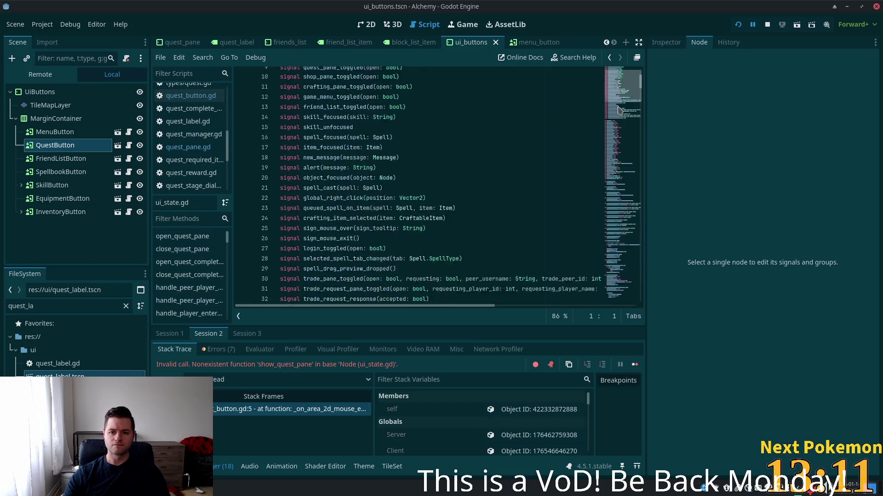
{"action": "scroll", "coordinate": [624, 138], "scroll_direction": "up", "scroll_amount": 5}
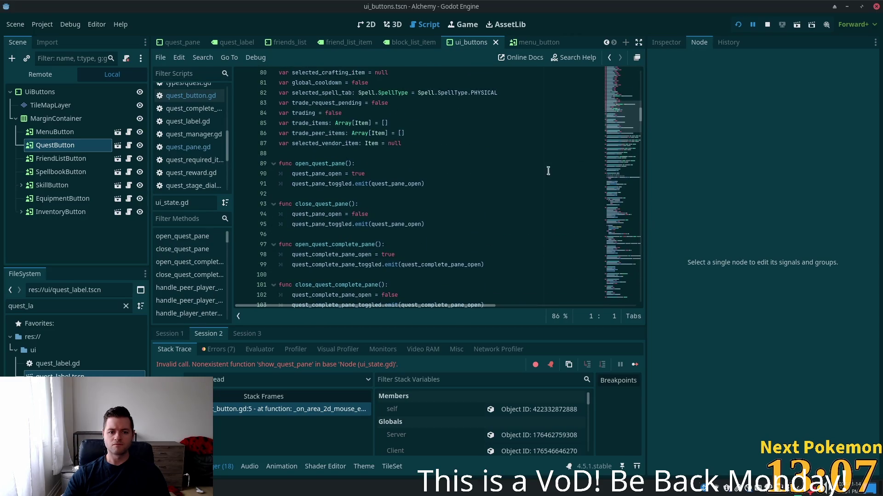
{"action": "scroll", "coordinate": [410, 215], "scroll_direction": "down", "scroll_amount": 2}
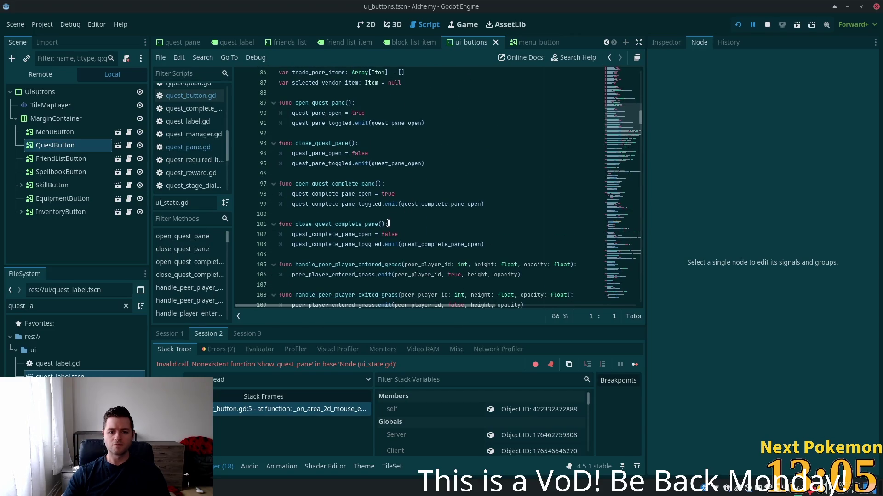
{"action": "scroll", "coordinate": [388, 224], "scroll_direction": "down", "scroll_amount": 10}
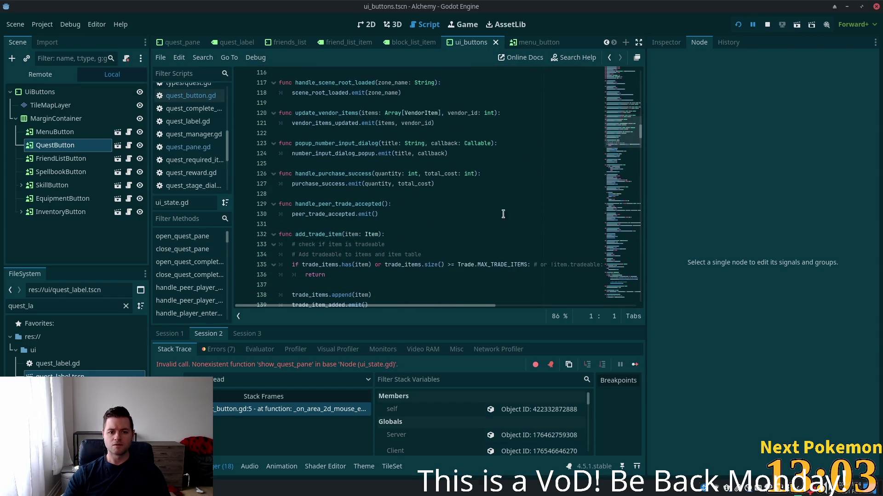
{"action": "scroll", "coordinate": [608, 197], "scroll_direction": "up", "scroll_amount": 13}
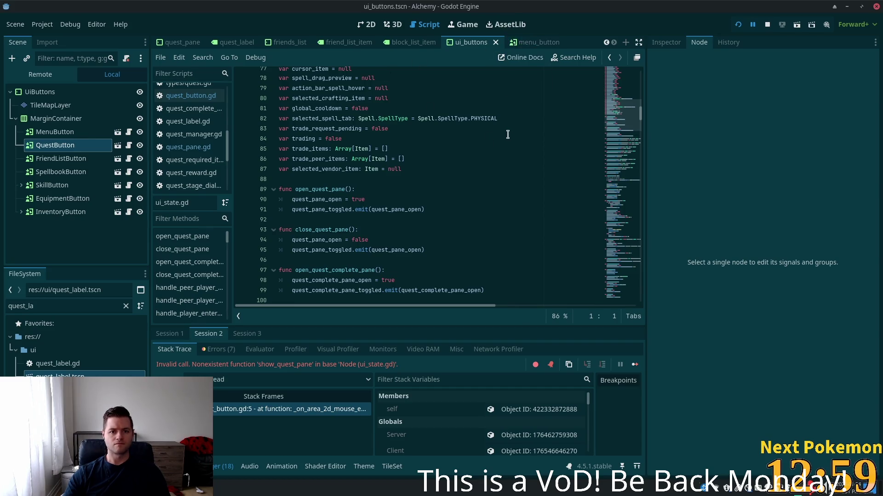
{"action": "left_click", "coordinate": [232, 410]}
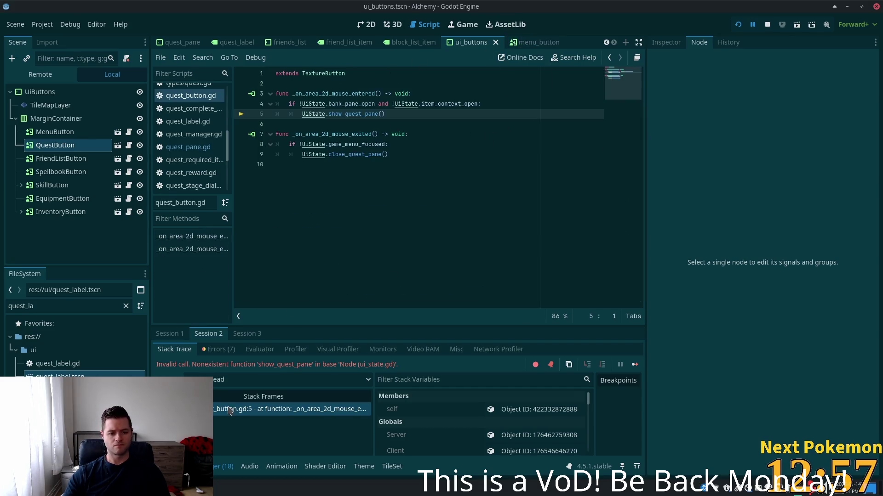
{"action": "left_click", "coordinate": [342, 114]}
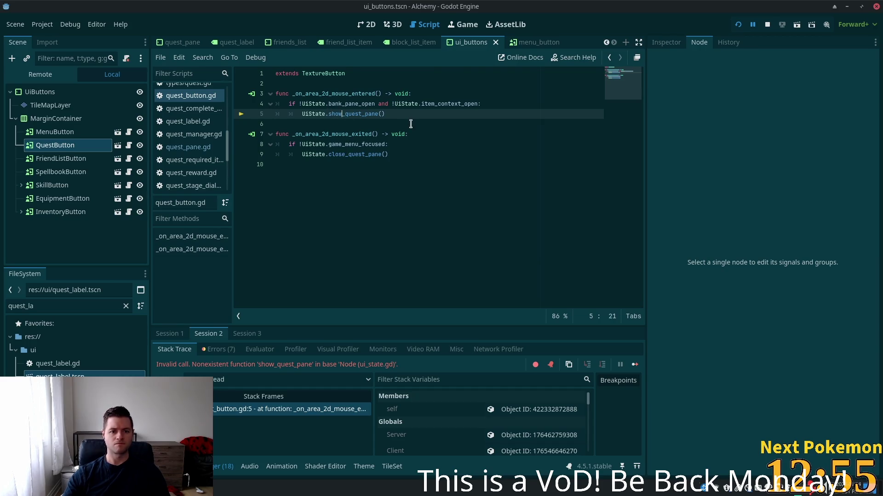
{"action": "type", "text": "open"}
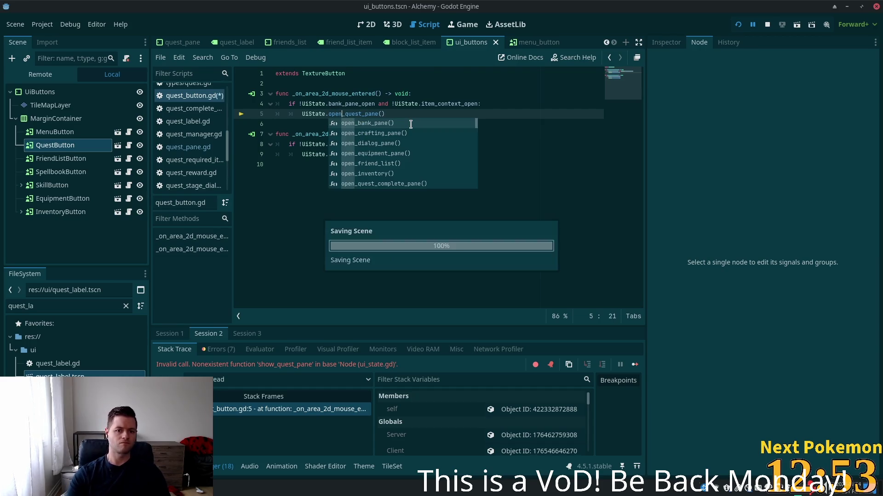
{"action": "key", "text": "F5"}
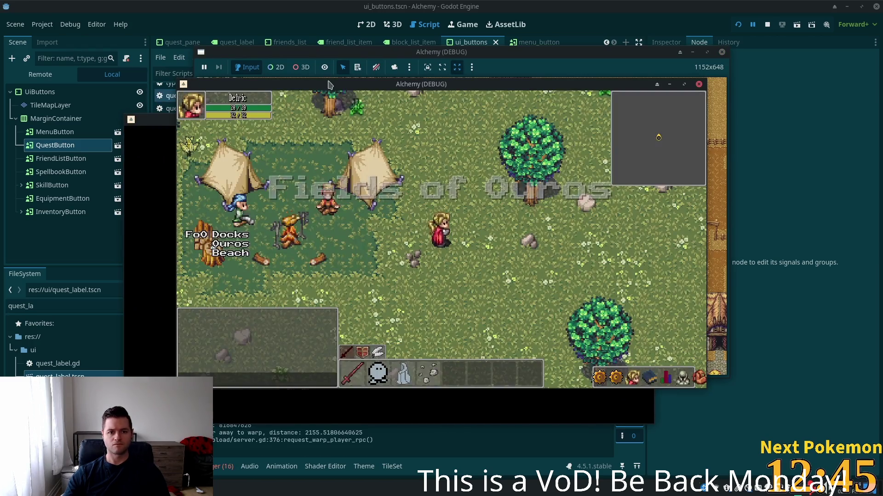
Repeatedly toggle the Quests and Friends/Blocked panels from the game's bottom bar to test them
{"action": "left_click", "coordinate": [616, 380]}
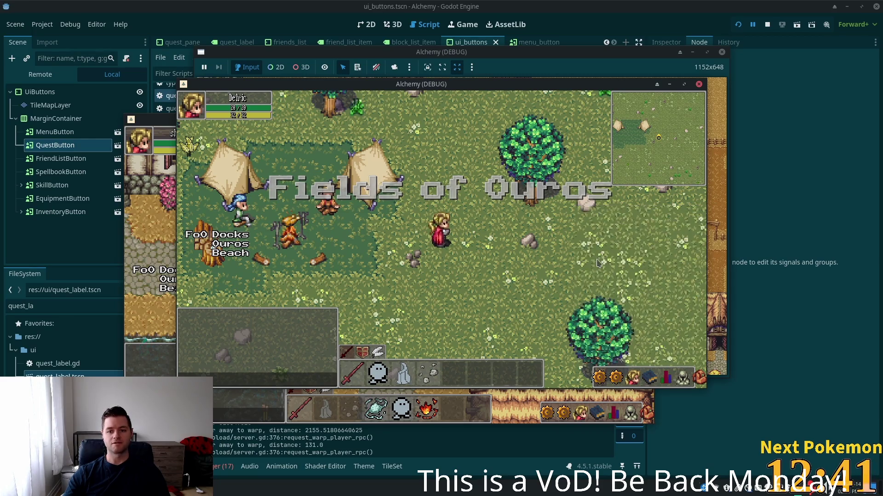
{"action": "left_click", "coordinate": [616, 379]}
{"action": "left_click", "coordinate": [616, 379]}
{"action": "left_click", "coordinate": [616, 380]}
{"action": "left_click", "coordinate": [616, 378]}
{"action": "left_click", "coordinate": [616, 378]}
{"action": "left_click", "coordinate": [616, 378]}
{"action": "left_click", "coordinate": [623, 378]}
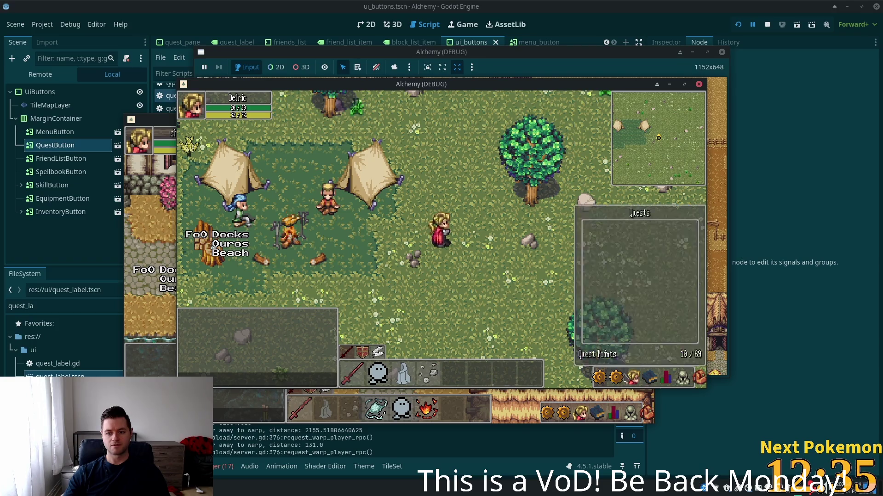
{"action": "left_click", "coordinate": [621, 378]}
{"action": "left_click", "coordinate": [621, 378]}
{"action": "left_click", "coordinate": [621, 380]}
{"action": "left_click", "coordinate": [618, 378]}
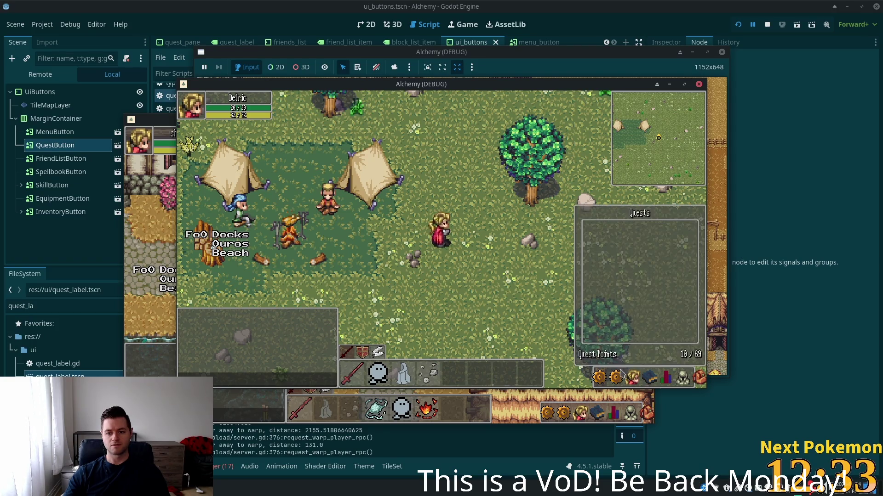
{"action": "left_click", "coordinate": [616, 370]}
{"action": "left_click", "coordinate": [619, 375]}
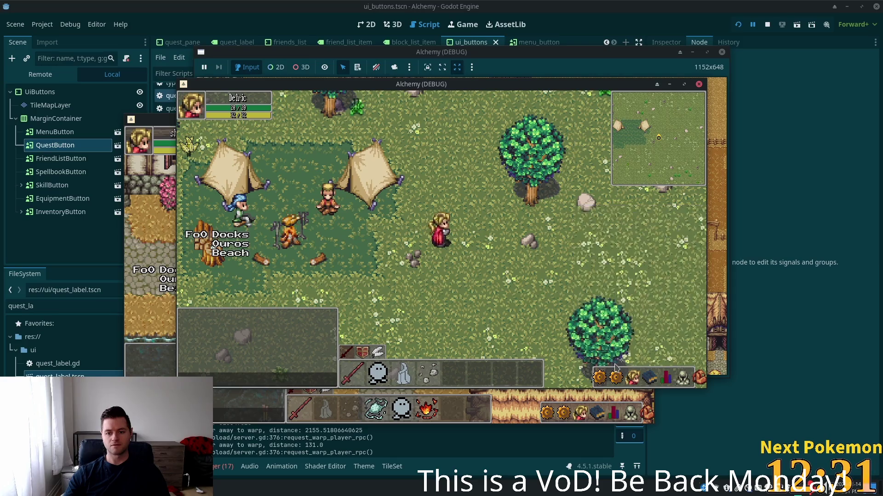
{"action": "left_click", "coordinate": [617, 374]}
{"action": "left_click", "coordinate": [618, 375]}
{"action": "left_click", "coordinate": [628, 374]}
{"action": "left_click", "coordinate": [628, 375]}
{"action": "left_click", "coordinate": [617, 376]}
{"action": "left_click", "coordinate": [616, 376]}
{"action": "left_click", "coordinate": [617, 375]}
{"action": "left_click", "coordinate": [617, 375]}
{"action": "left_click", "coordinate": [617, 376]}
{"action": "left_click", "coordinate": [616, 376]}
{"action": "left_click", "coordinate": [617, 376]}
{"action": "left_click", "coordinate": [616, 376]}
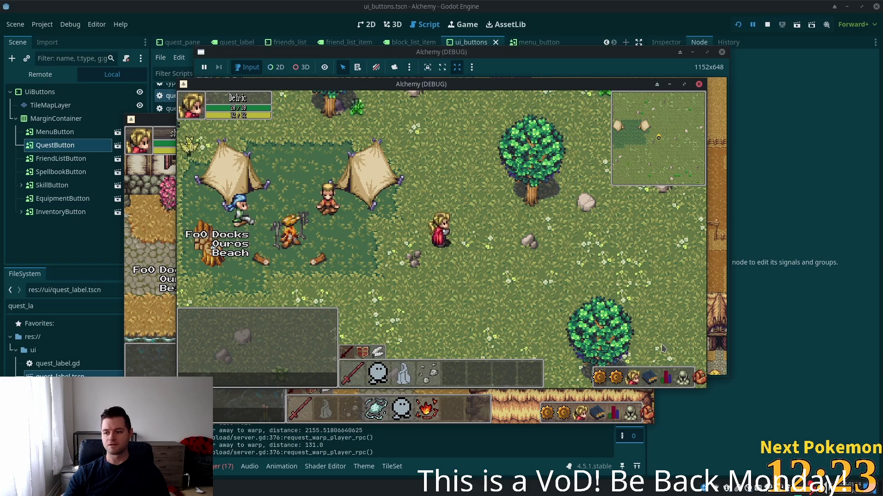
Open and close the Quests panel once more, then close the game and return to quest_button.gd
{"action": "left_click", "coordinate": [628, 378]}
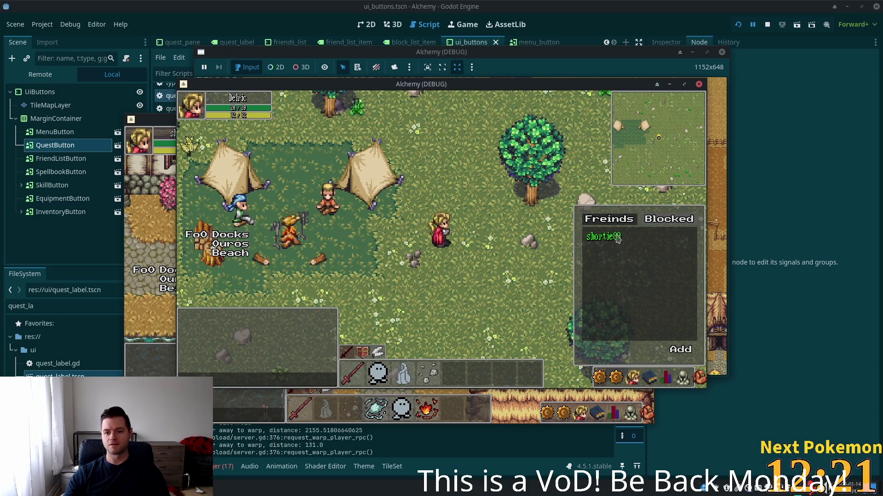
{"action": "left_click", "coordinate": [616, 380]}
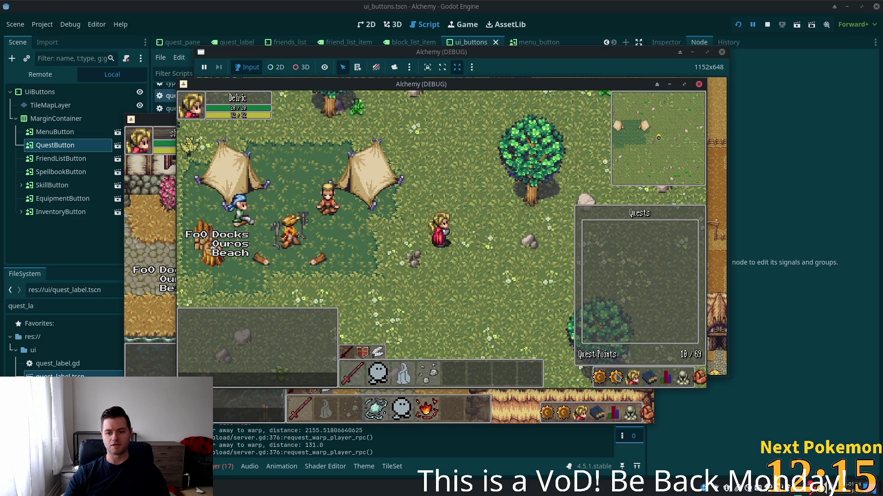
{"action": "left_click", "coordinate": [617, 377]}
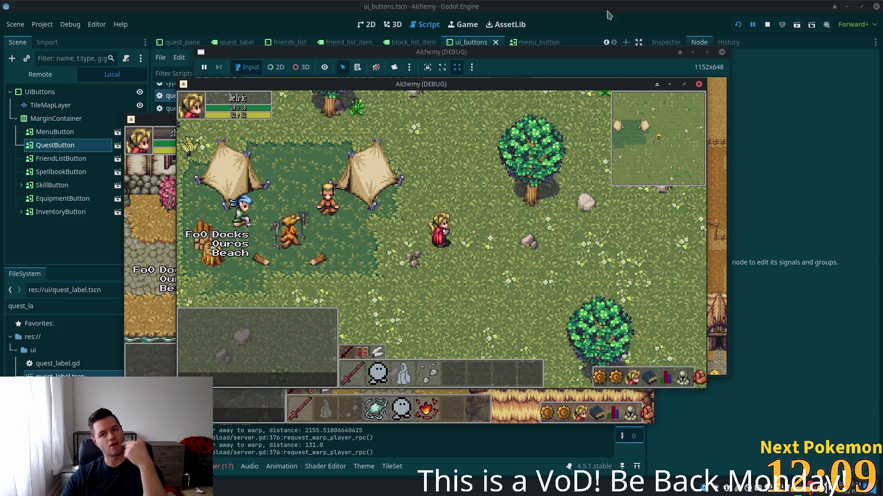
{"action": "left_click", "coordinate": [643, 5]}
{"action": "left_click", "coordinate": [481, 146]}
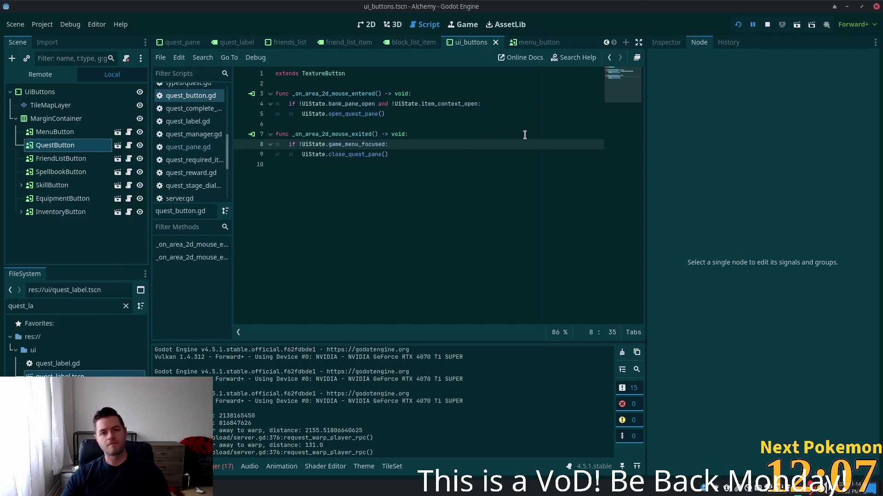
Open quest_pane.gd and review the quests_updated connection on line 11
{"action": "key", "text": "alt+Tab"}
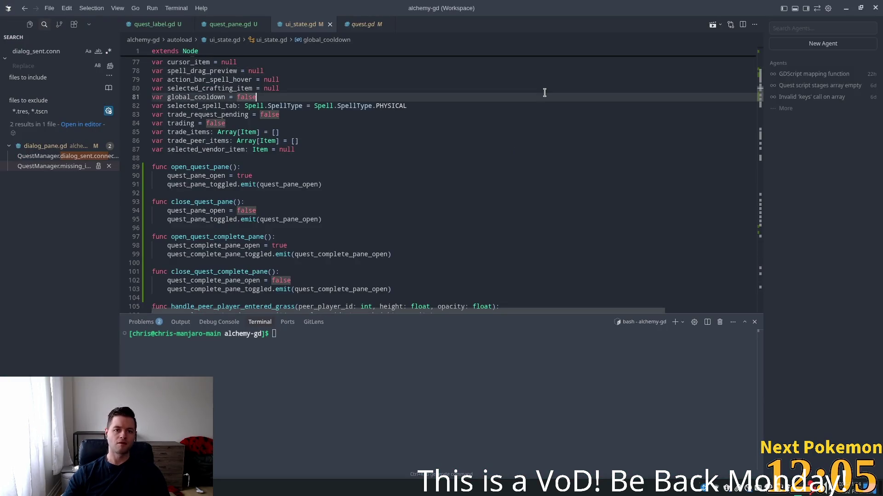
{"action": "left_click", "coordinate": [226, 24]}
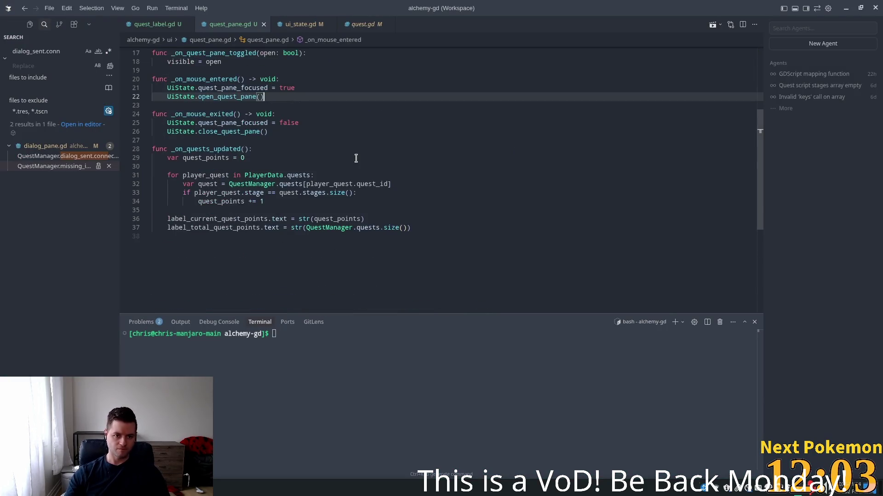
{"action": "scroll", "coordinate": [352, 155], "scroll_direction": "up", "scroll_amount": 5}
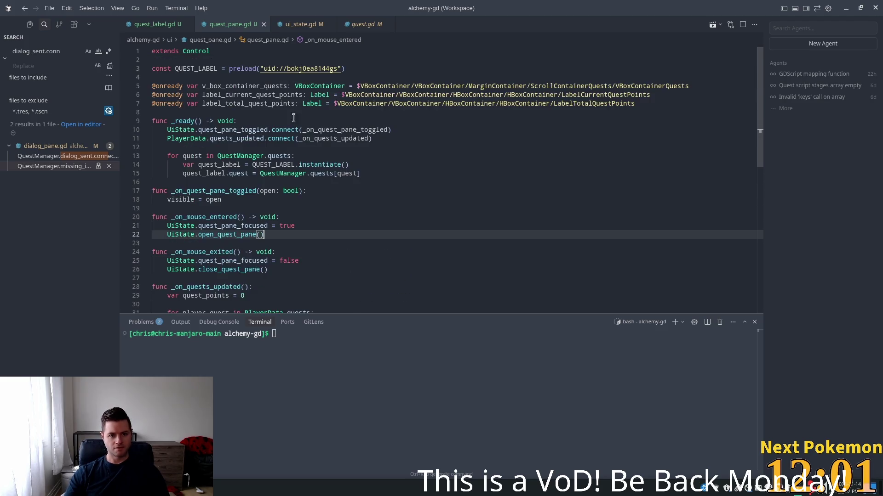
{"action": "left_click", "coordinate": [232, 120]}
{"action": "double_click", "coordinate": [230, 138]}
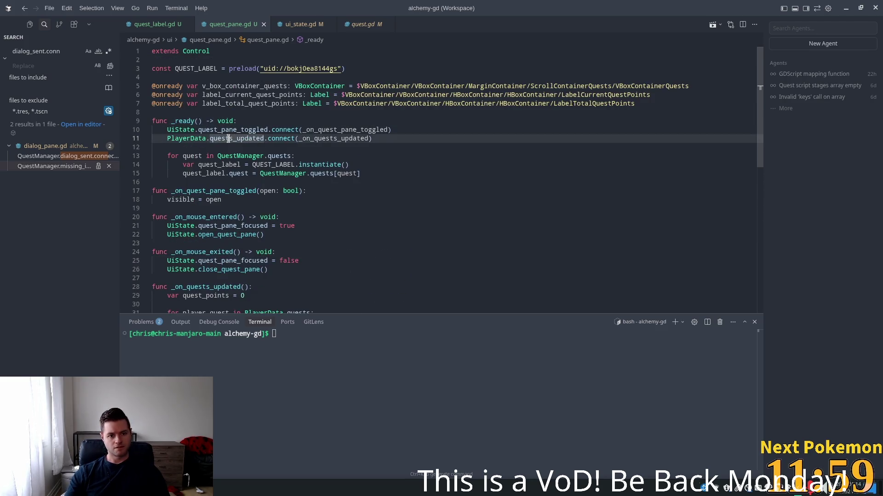
{"action": "left_click", "coordinate": [228, 147]}
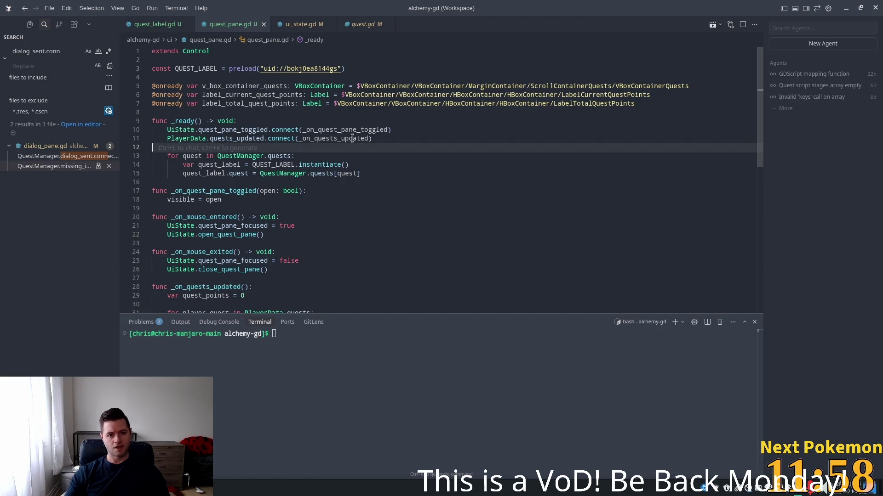
{"action": "left_click", "coordinate": [388, 143]}
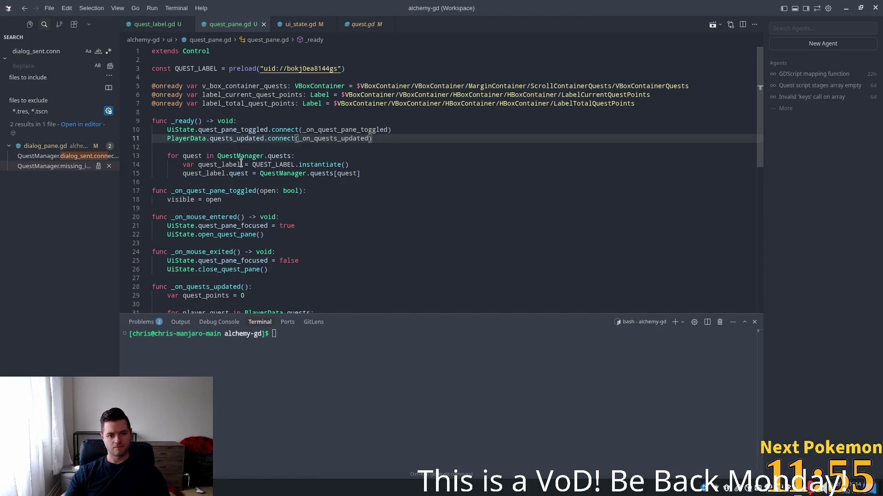
Trace the quest loop variable, quest_label on line 15 and v_box_container_quests on line 5
{"action": "double_click", "coordinate": [195, 156]}
{"action": "left_click", "coordinate": [183, 156]}
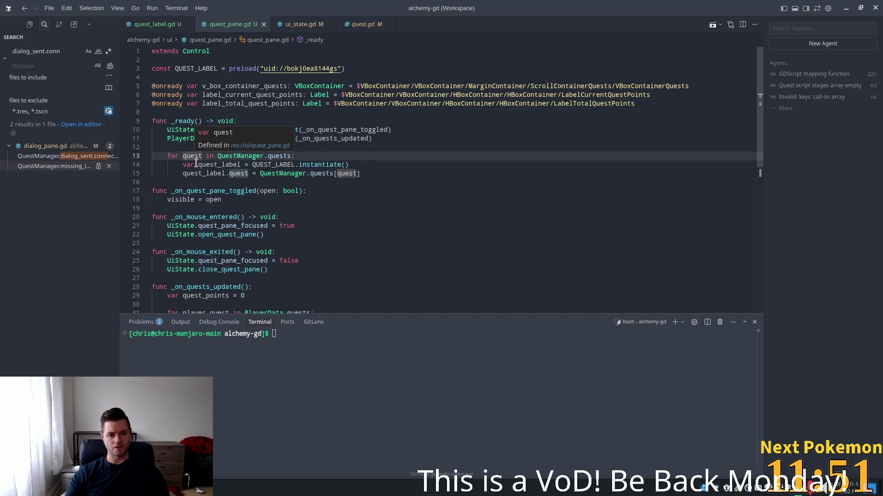
{"action": "mouse_move", "coordinate": [236, 174]}
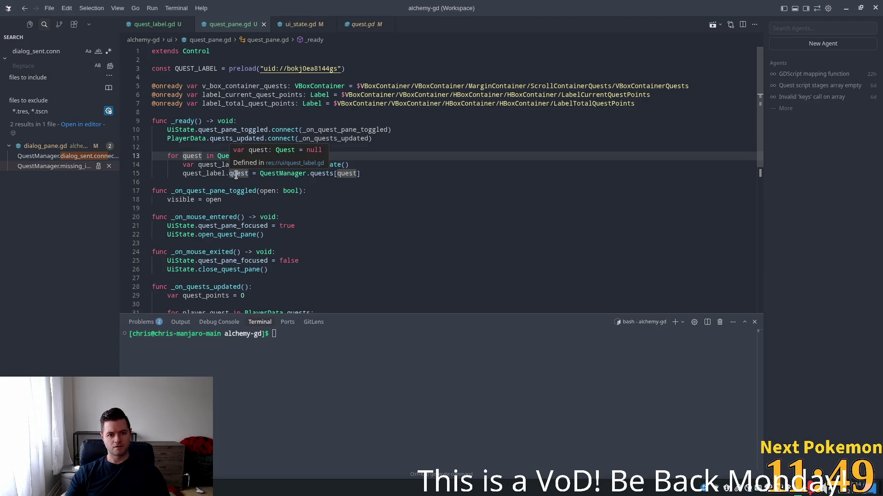
{"action": "double_click", "coordinate": [237, 175]}
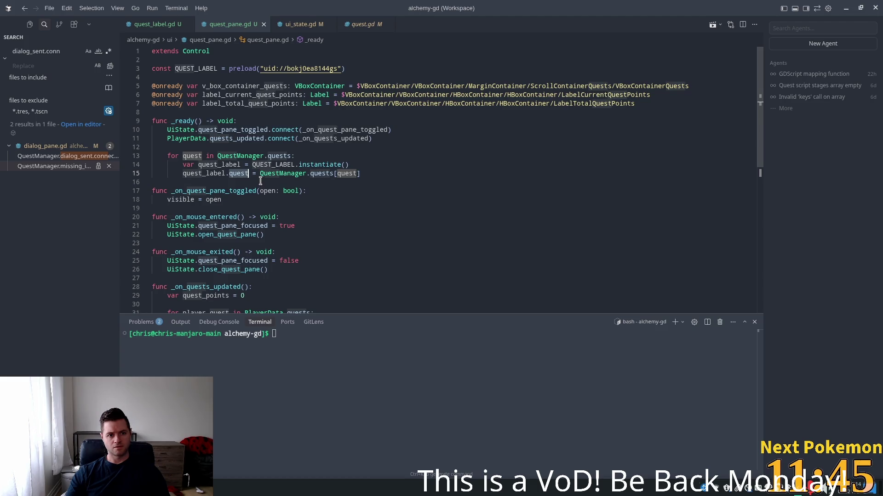
{"action": "mouse_move", "coordinate": [238, 173]}
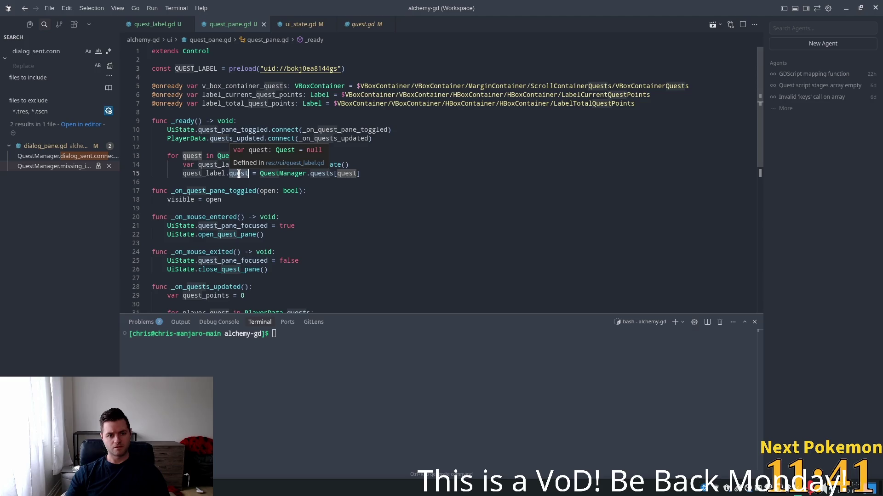
{"action": "double_click", "coordinate": [192, 172]}
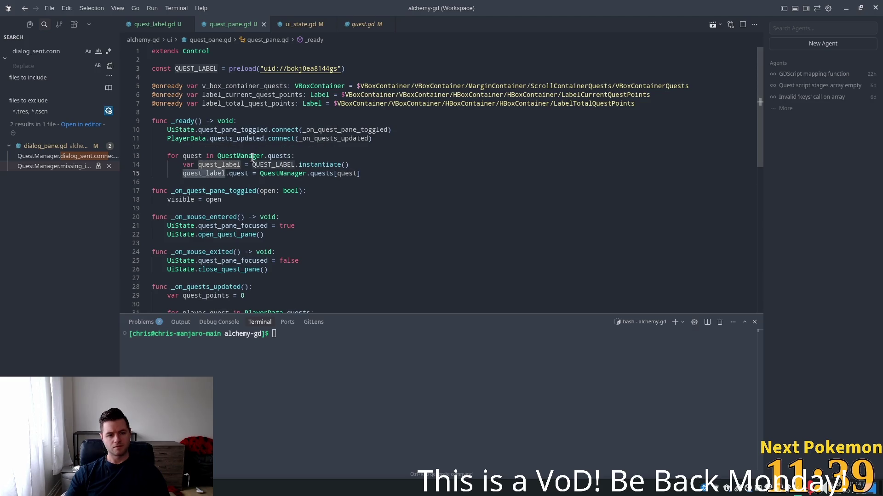
{"action": "mouse_move", "coordinate": [250, 159]}
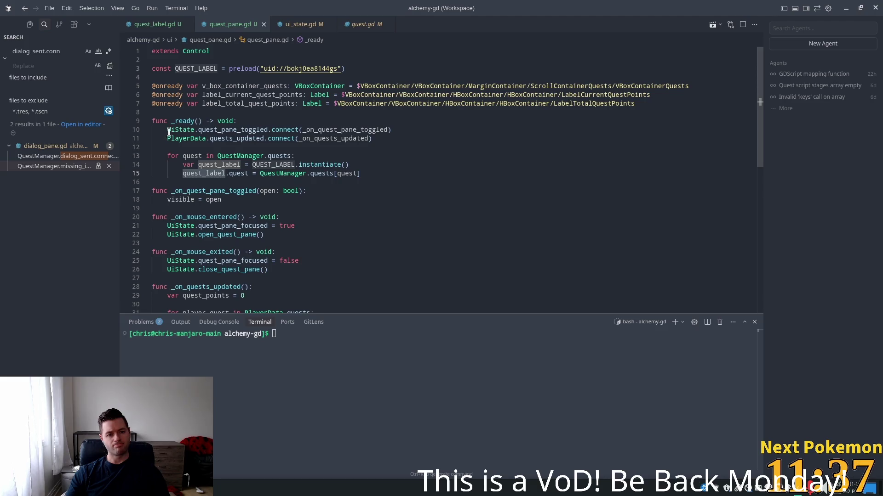
{"action": "mouse_move", "coordinate": [198, 130]}
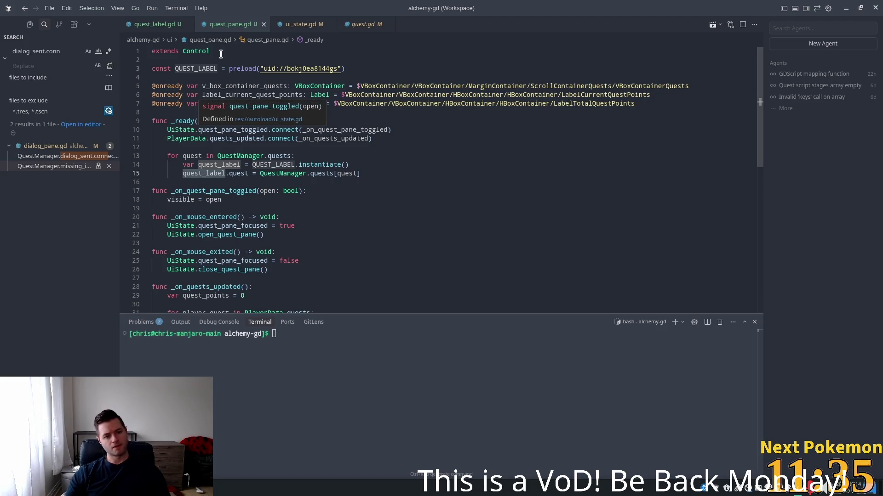
{"action": "mouse_move", "coordinate": [228, 95]}
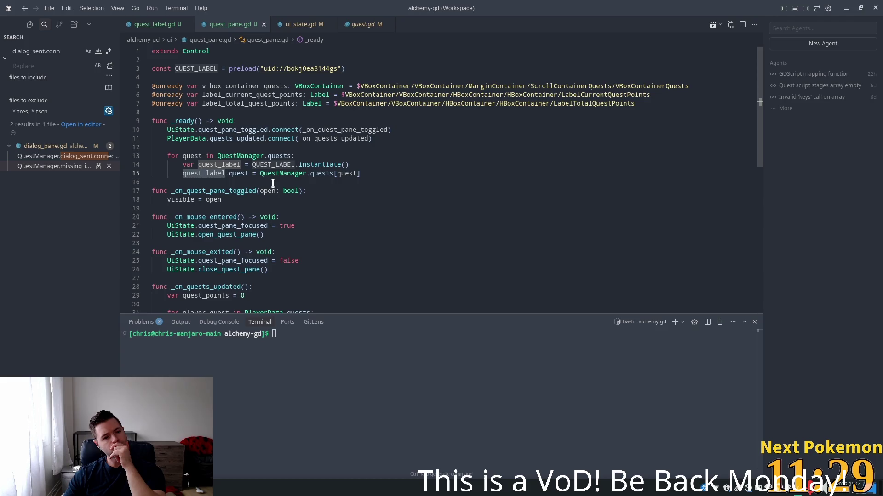
{"action": "scroll", "coordinate": [276, 184], "scroll_direction": "down", "scroll_amount": 3}
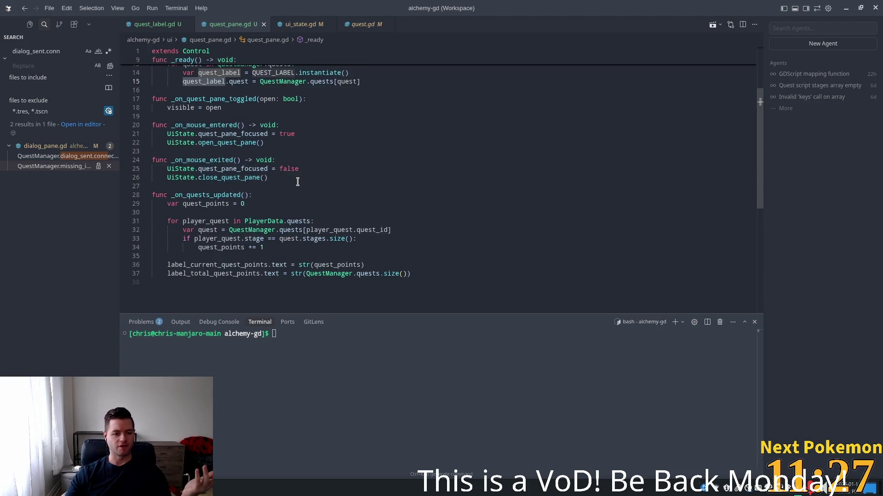
{"action": "scroll", "coordinate": [320, 233], "scroll_direction": "up", "scroll_amount": 3}
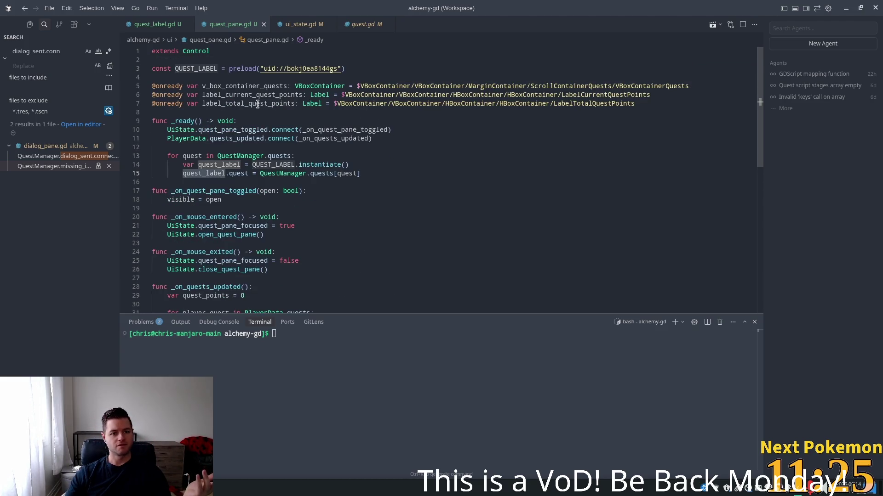
{"action": "double_click", "coordinate": [241, 85]}
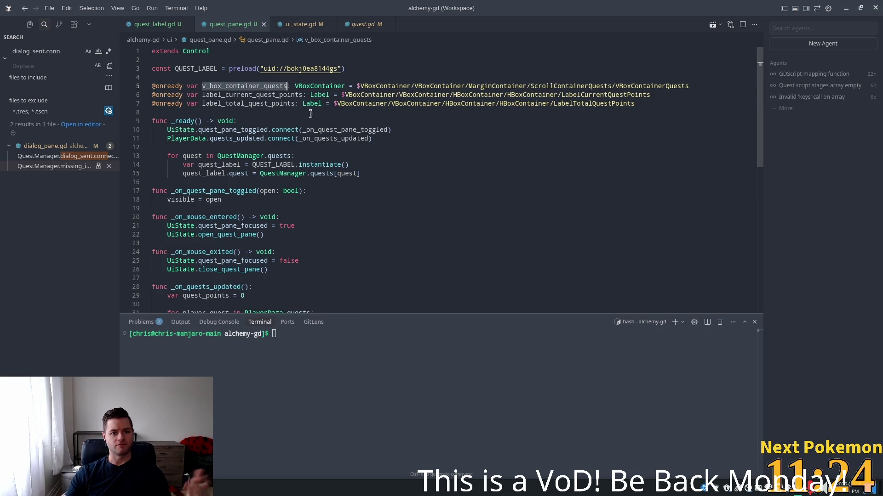
Add v_box_container_quests.add_child(quest_label) below line 15 and save quest_pane.gd
{"action": "left_click", "coordinate": [379, 173]}
{"action": "key", "text": "Return"}
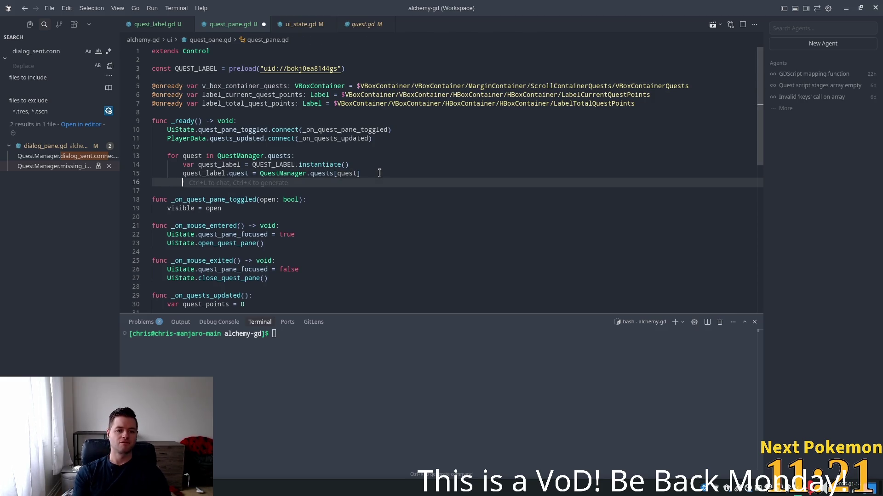
{"action": "key", "text": "Tab"}
{"action": "key", "text": "ctrl+s"}
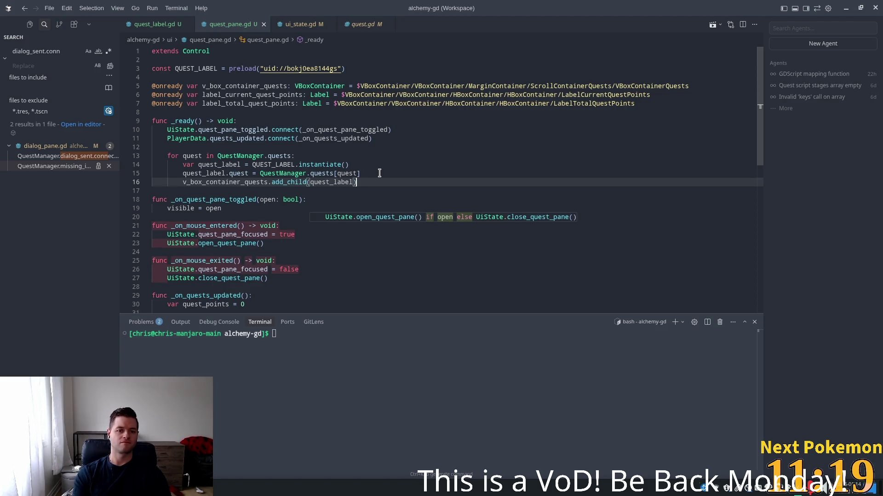
Launch the game project again from Godot
{"action": "left_click", "coordinate": [437, 141]}
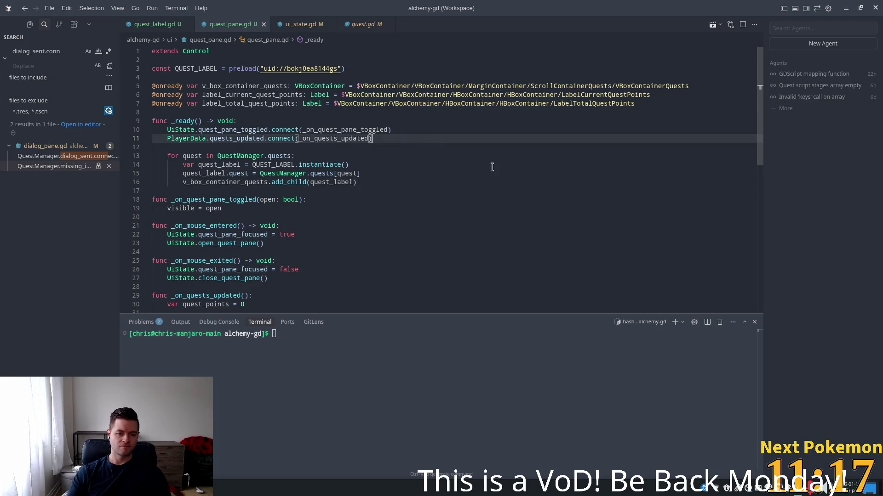
{"action": "key", "text": "alt+Tab"}
{"action": "left_click", "coordinate": [738, 25]}
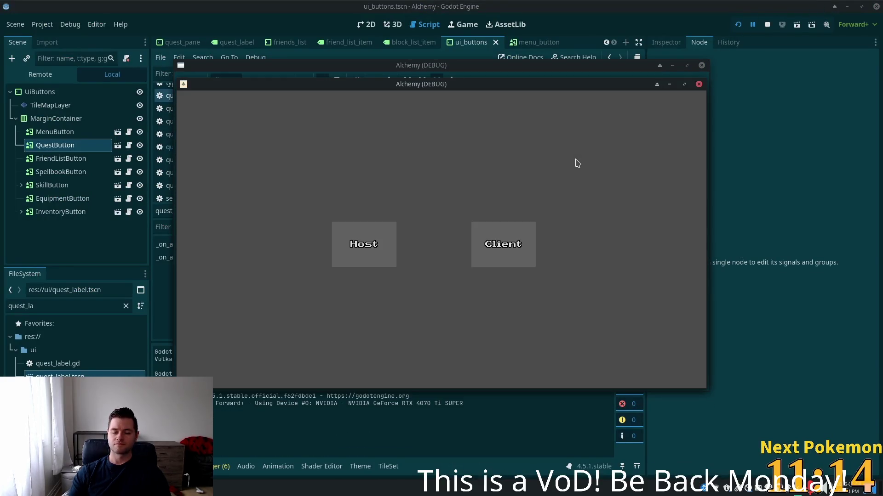
Join the game to reach the login screen and move the two game windows apart
{"action": "left_click", "coordinate": [481, 263]}
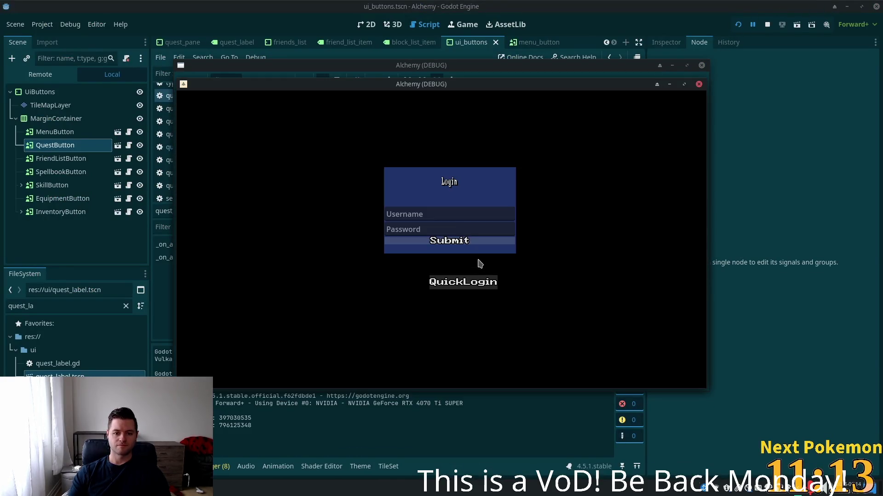
{"action": "left_click_drag", "start_coordinate": [372, 89], "coordinate": [501, 147]}
{"action": "mouse_move", "coordinate": [403, 86]}
{"action": "left_mouse_down"}
{"action": "mouse_move", "coordinate": [306, 98]}
{"action": "mouse_move", "coordinate": [289, 134]}
{"action": "left_mouse_up"}
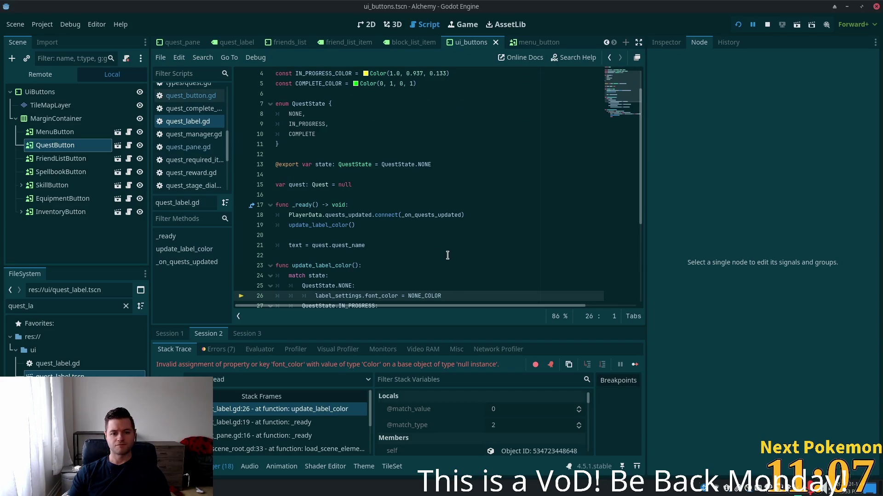
Inspect the failing label_settings font colour line 26 and its colour constants, then return to Cursor
{"action": "scroll", "coordinate": [447, 254], "scroll_direction": "down", "scroll_amount": 3}
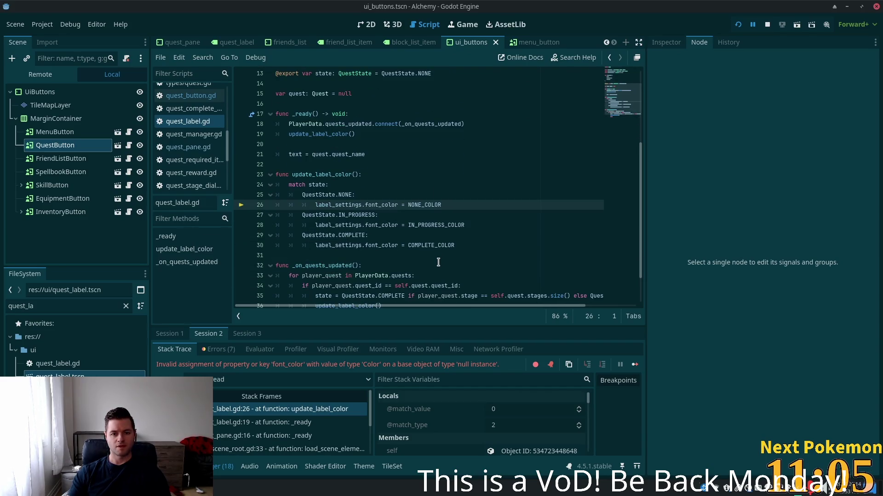
{"action": "scroll", "coordinate": [437, 262], "scroll_direction": "up", "scroll_amount": 4}
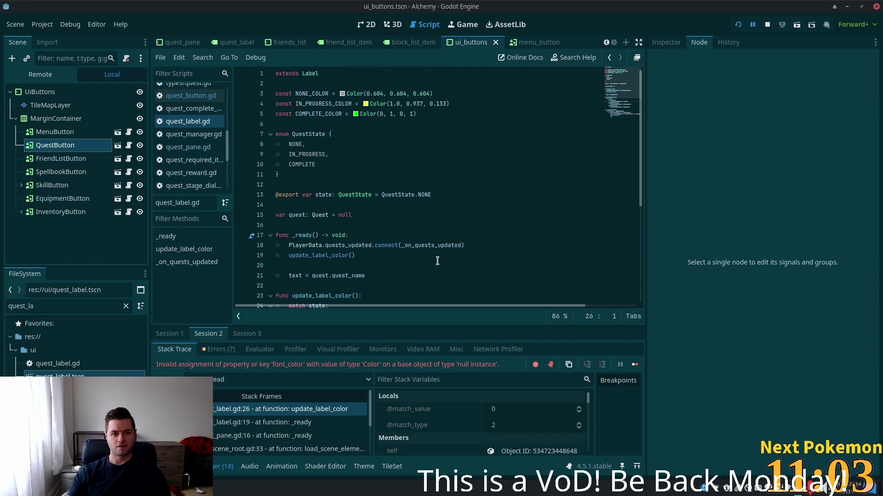
{"action": "scroll", "coordinate": [437, 262], "scroll_direction": "down", "scroll_amount": 2}
{"action": "scroll", "coordinate": [437, 261], "scroll_direction": "down", "scroll_amount": 2}
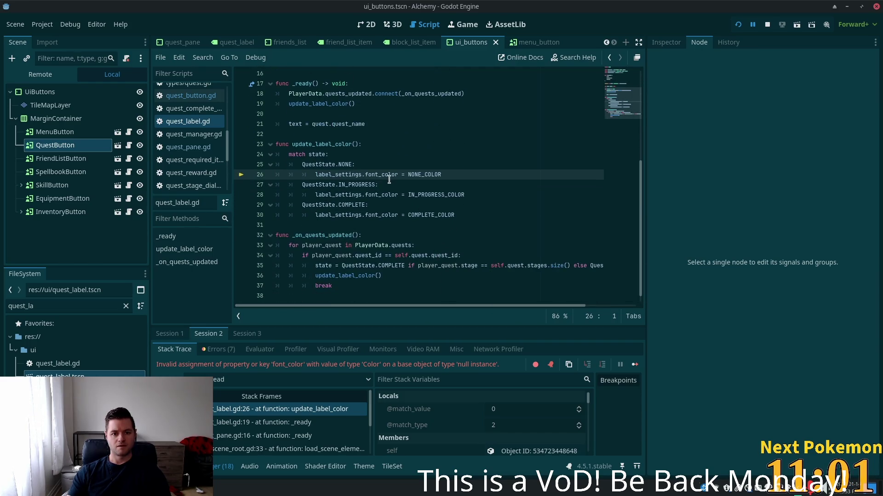
{"action": "mouse_move", "coordinate": [389, 180]}
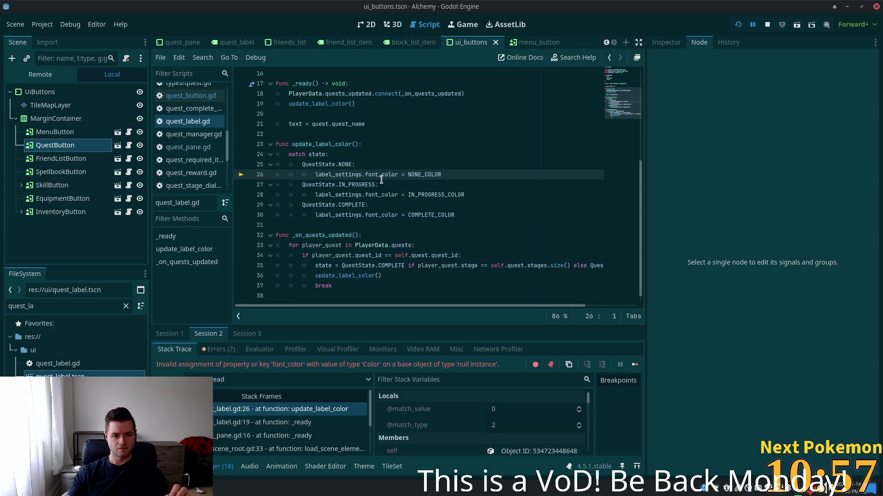
{"action": "double_click", "coordinate": [349, 176]}
{"action": "scroll", "coordinate": [344, 177], "scroll_direction": "up", "scroll_amount": 5}
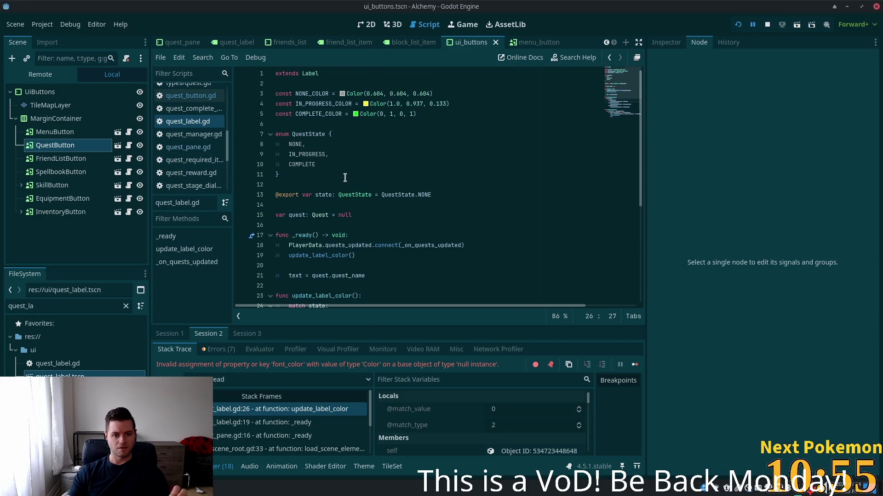
{"action": "scroll", "coordinate": [343, 182], "scroll_direction": "down", "scroll_amount": 4}
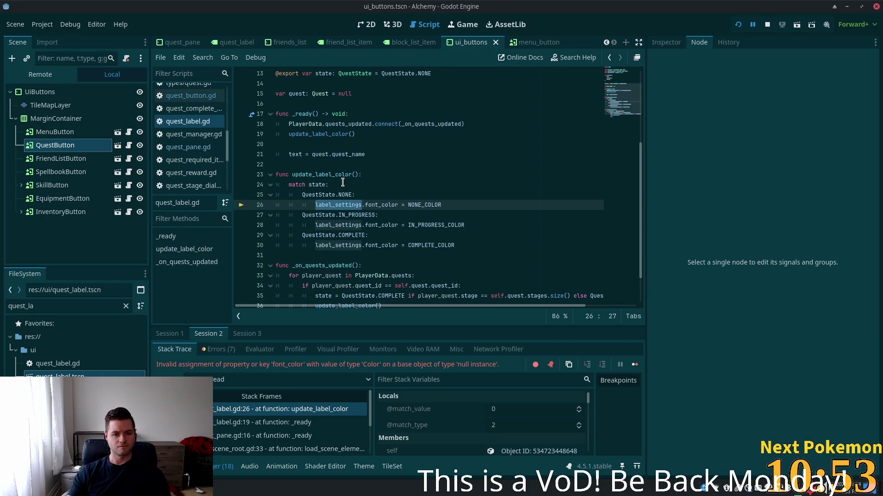
{"action": "key", "text": "alt+Tab"}
{"action": "scroll", "coordinate": [342, 182], "scroll_direction": "down", "scroll_amount": 1}
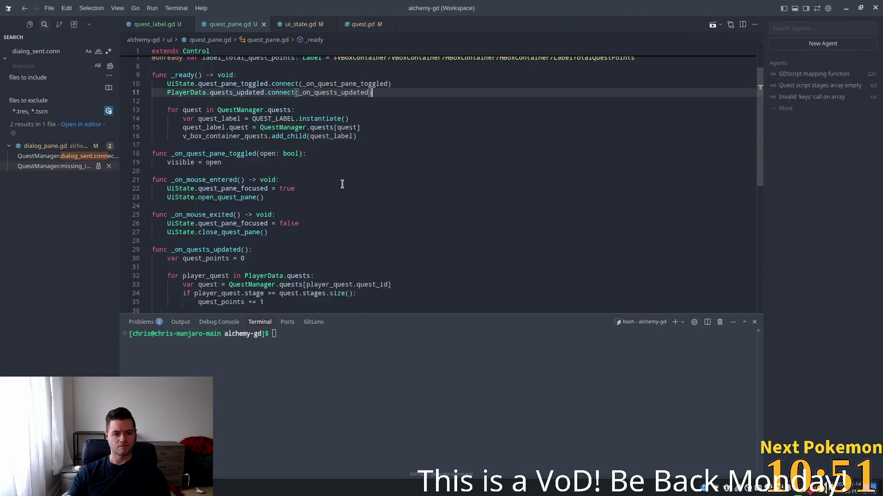
Switch to quest_label.gd and select label_settings on line 26 in update_label_color
{"action": "scroll", "coordinate": [342, 183], "scroll_direction": "down", "scroll_amount": 4}
{"action": "scroll", "coordinate": [332, 190], "scroll_direction": "up", "scroll_amount": 1}
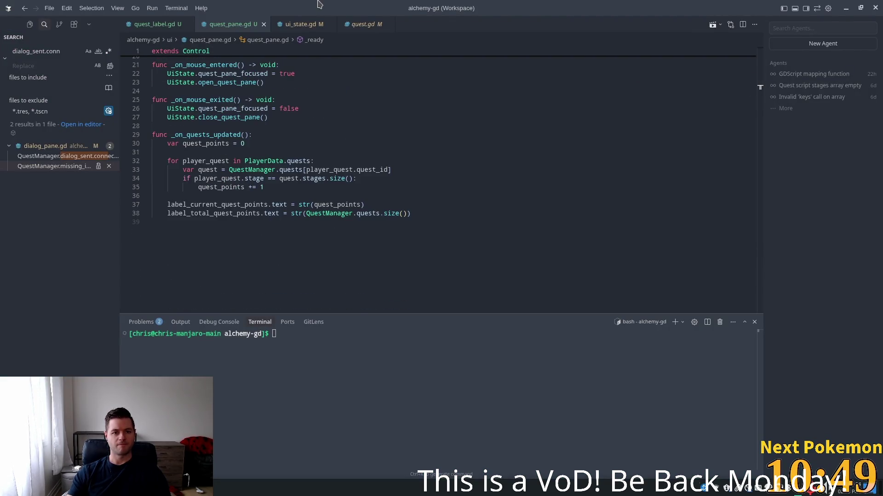
{"action": "left_click", "coordinate": [137, 24]}
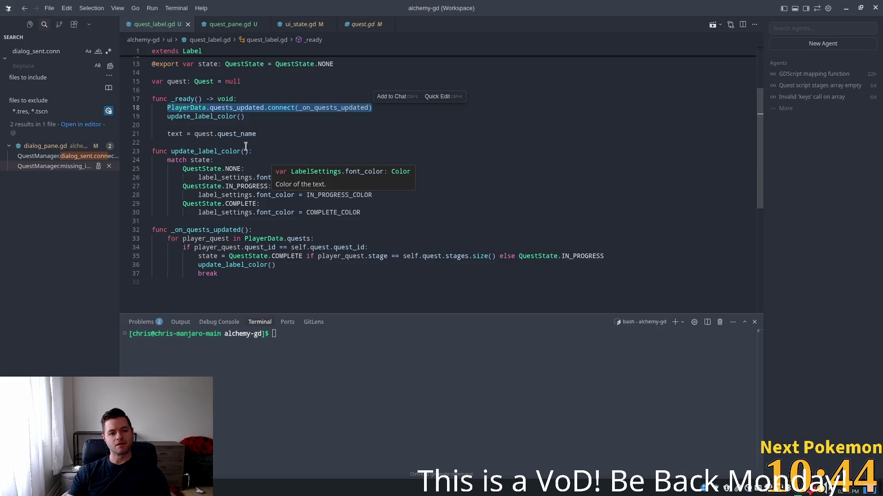
{"action": "left_click", "coordinate": [272, 92]}
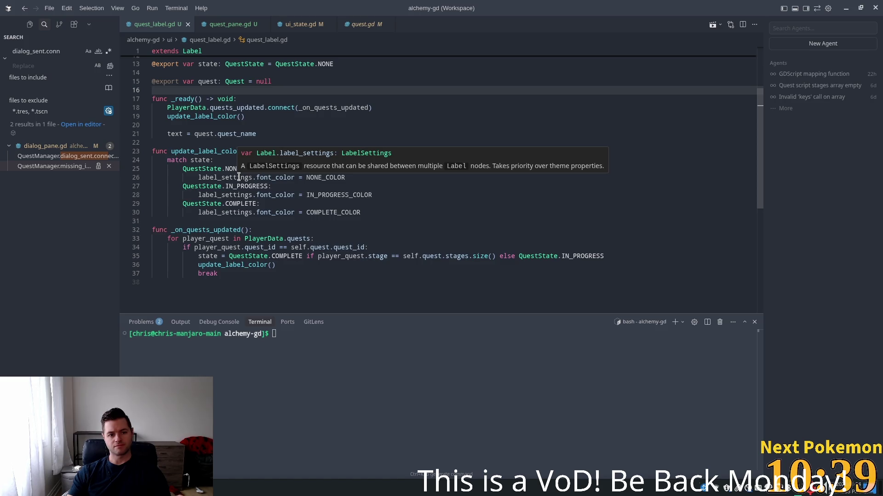
{"action": "double_click", "coordinate": [239, 177]}
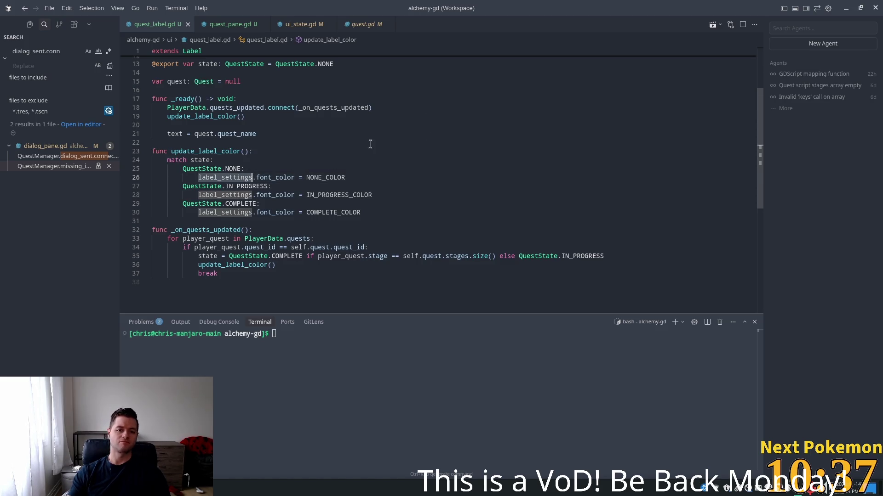
{"action": "key", "text": "Left"}
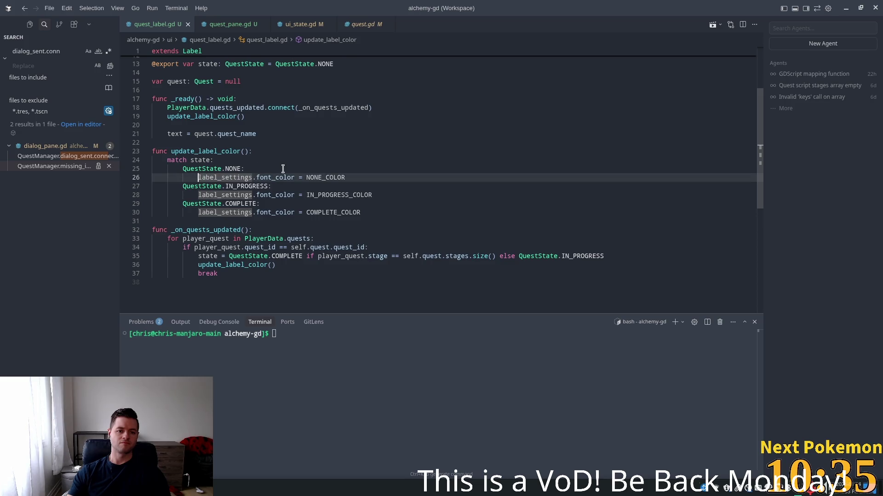
{"action": "key", "text": "ctrl+shift+Right"}
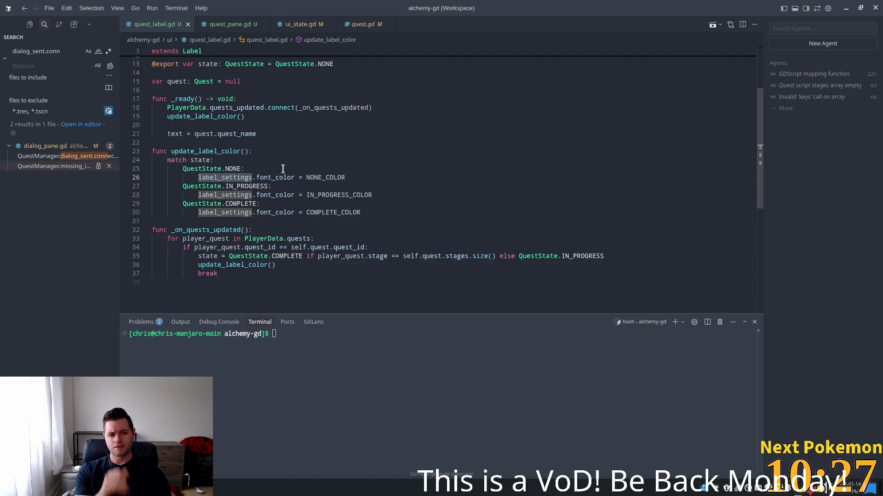
Replace label_settings with theme_override_colors on all three font colour lines
{"action": "key", "text": "ctrl+shift+Left"}
{"action": "type", "text": "th"}
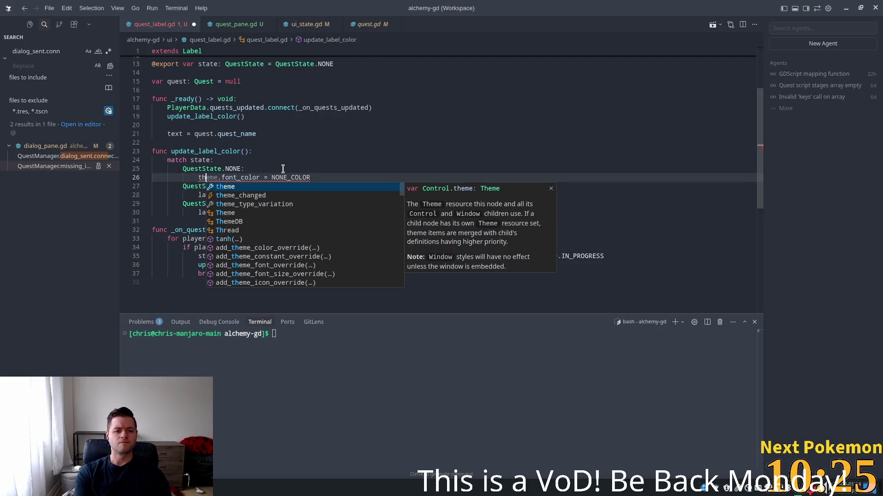
{"action": "type", "text": "eme"}
{"action": "key", "text": "Escape"}
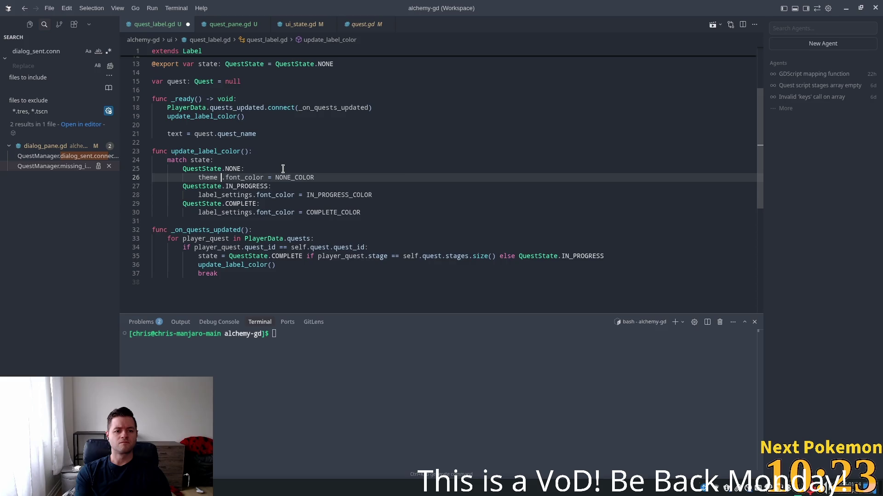
{"action": "key", "text": "Tab"}
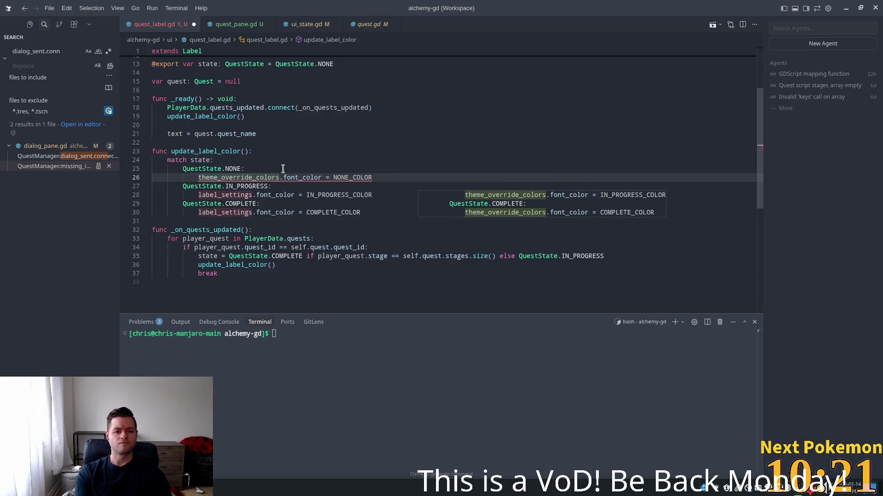
{"action": "key", "text": "Tab"}
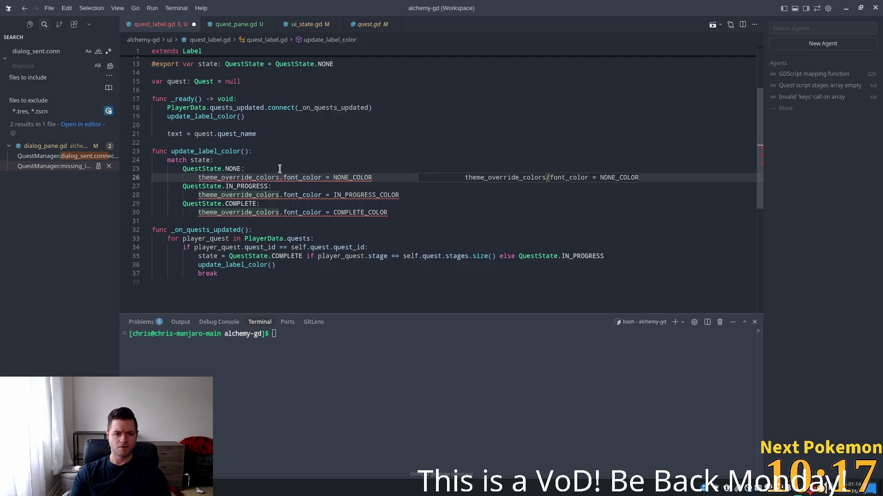
{"action": "key", "text": "Tab"}
{"action": "key", "text": "Tab"}
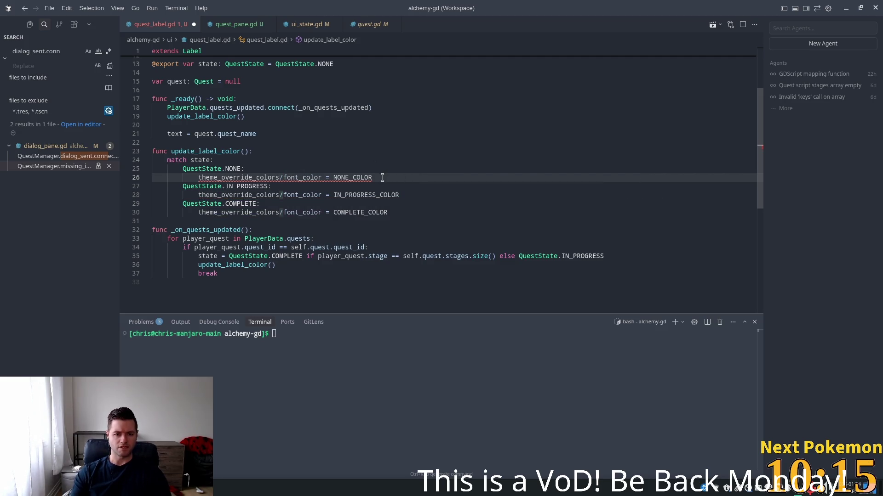
{"action": "left_click", "coordinate": [356, 159]}
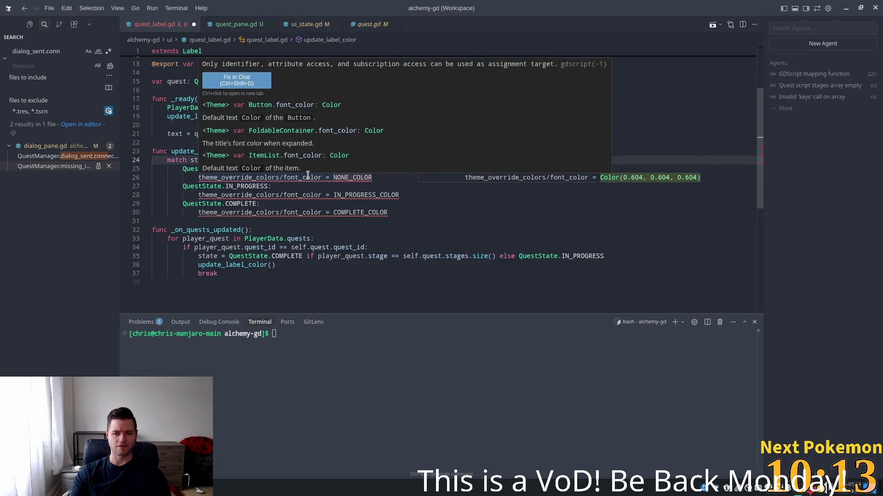
{"action": "left_click", "coordinate": [307, 177]}
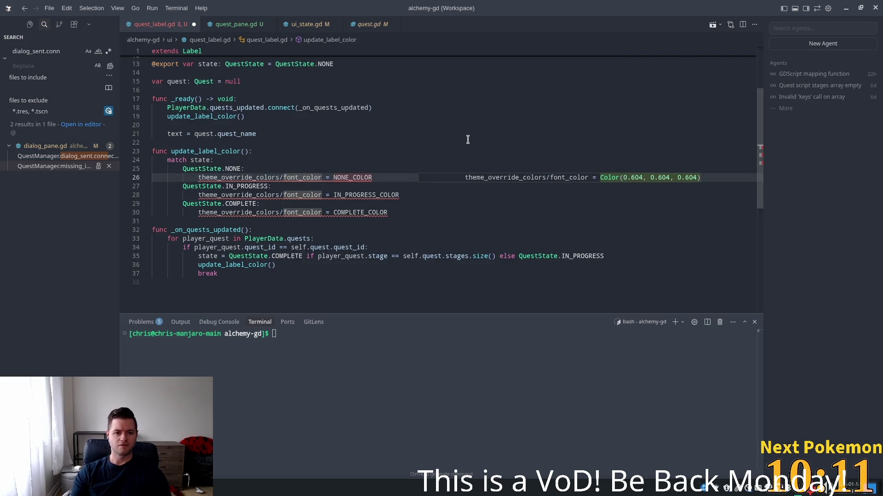
Add '# update theme_override_colors/font_color' comments above each of the three branches
{"action": "left_click", "coordinate": [297, 167]}
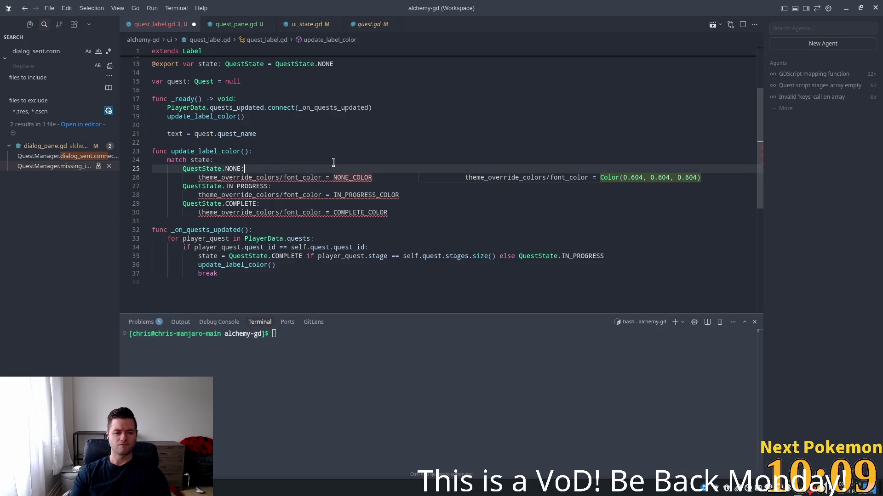
{"action": "key", "text": "Return"}
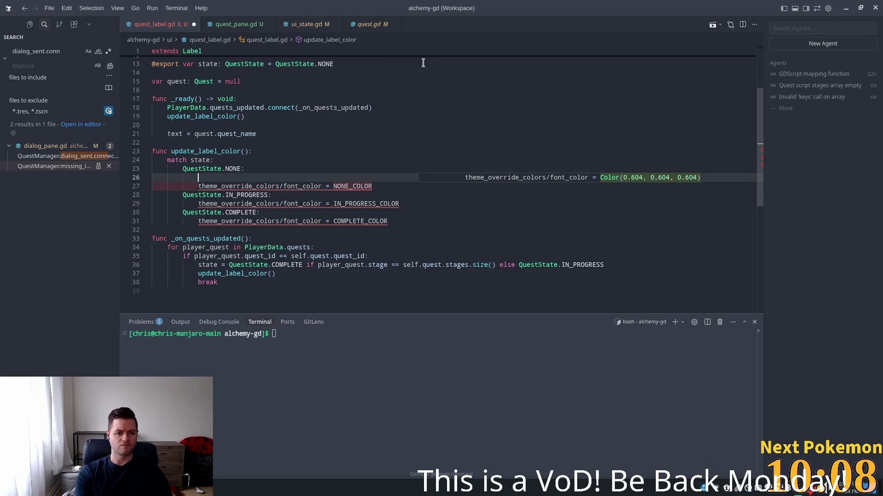
{"action": "type", "text": "update"}
{"action": "key", "text": "ctrl+BackSpace"}
{"action": "type", "text": "# u"}
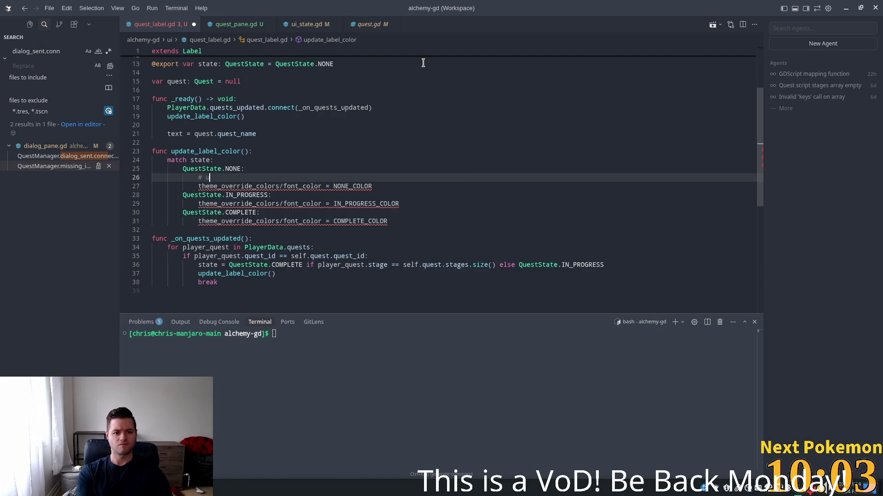
{"action": "type", "text": "pdate theme"}
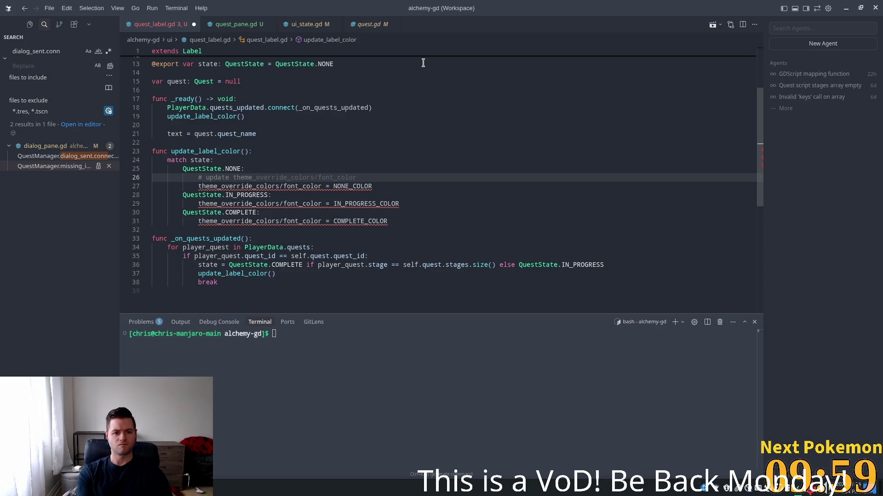
{"action": "key", "text": "Tab"}
{"action": "key", "text": "Tab"}
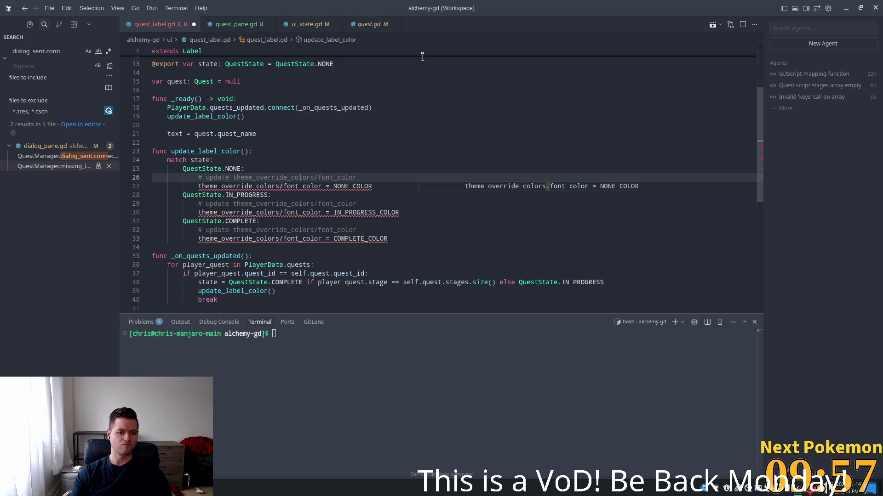
Accept the dot-notation theme_override_colors.font_color fixes on lines 27, 30 and 33
{"action": "key", "text": "Tab"}
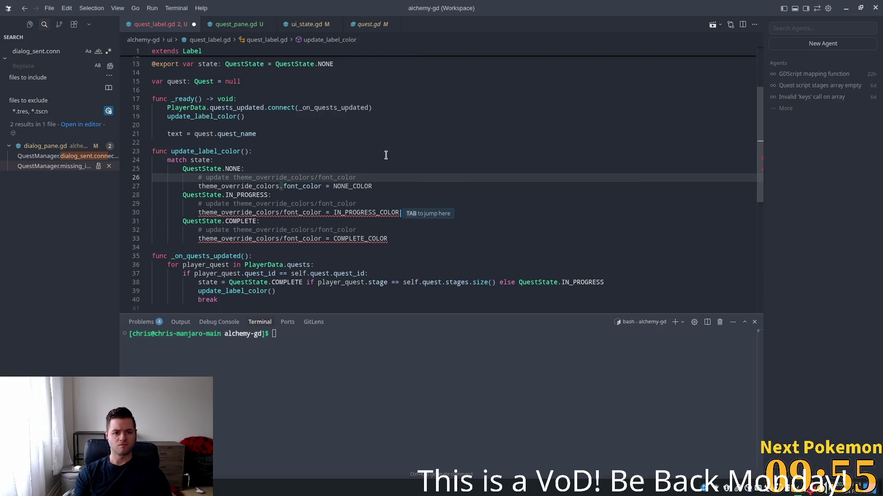
{"action": "key", "text": "Tab"}
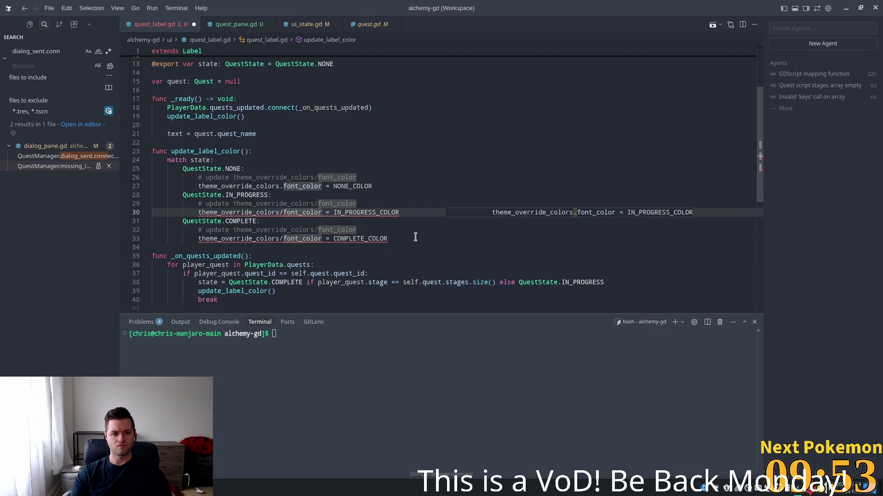
{"action": "key", "text": "Tab"}
{"action": "left_click", "coordinate": [295, 238]}
{"action": "key", "text": "Tab"}
{"action": "left_click", "coordinate": [463, 142]}
{"action": "left_click", "coordinate": [355, 161]}
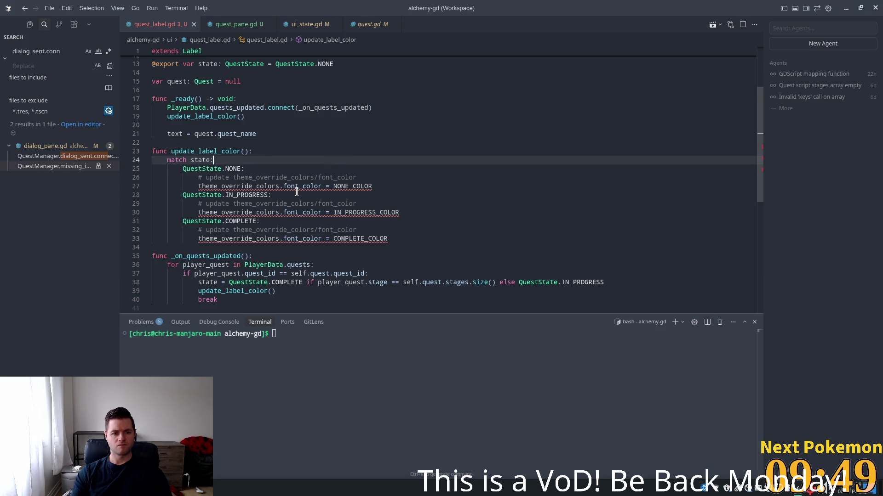
{"action": "mouse_move", "coordinate": [293, 186]}
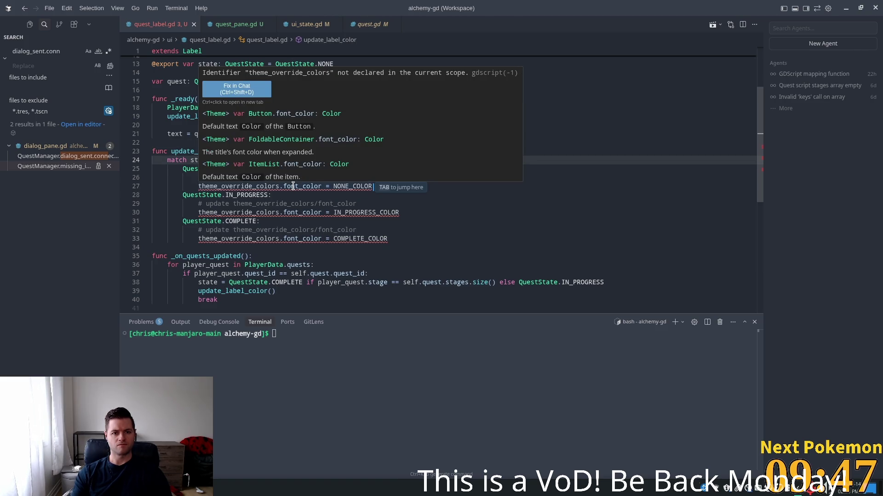
{"action": "left_click", "coordinate": [285, 186]}
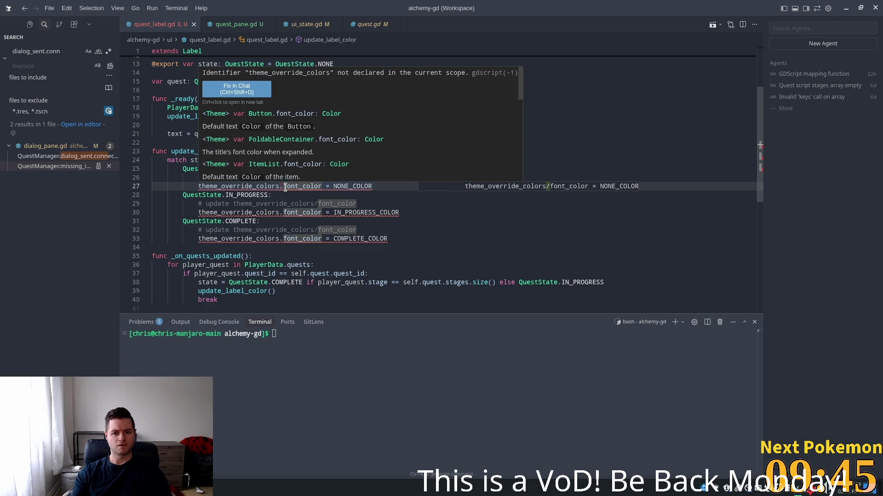
{"action": "key", "text": "Left"}
{"action": "key", "text": "Left"}
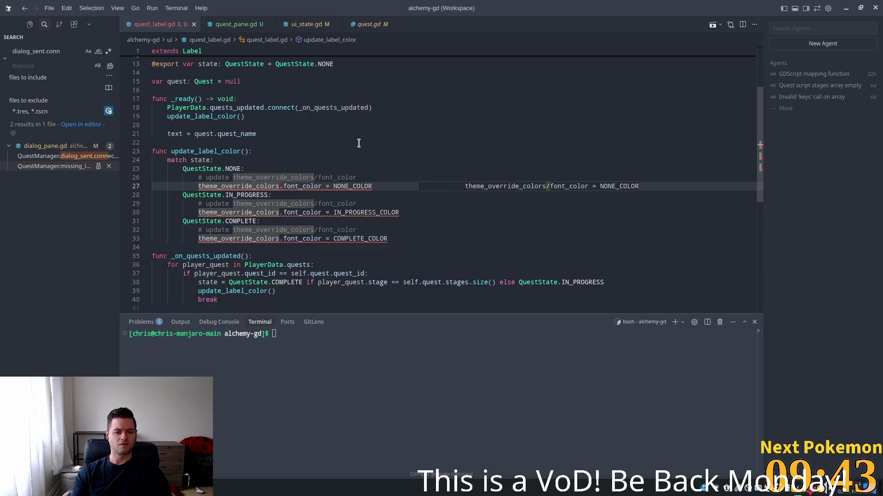
{"action": "key", "text": "ctrl+l"}
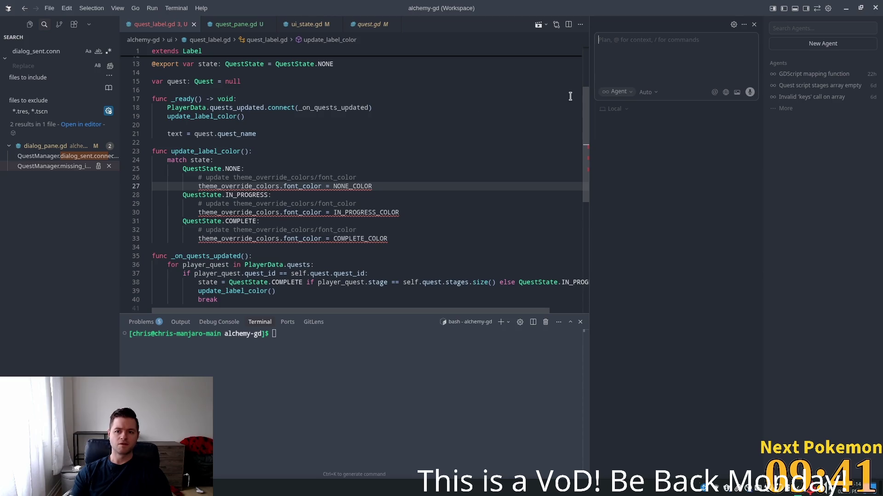
Send the line 27 theme_override_colors error to the AI agent for an add_theme_color_override fix
{"action": "right_click", "coordinate": [276, 187]}
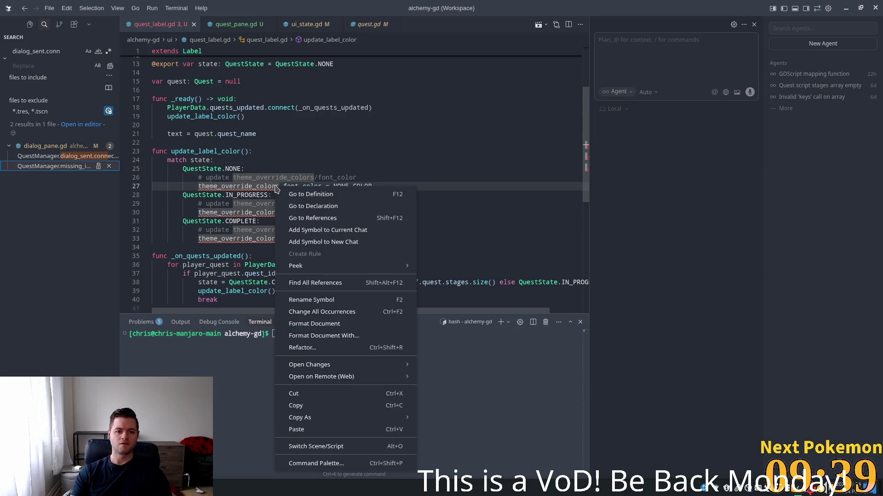
{"action": "left_click", "coordinate": [269, 186]}
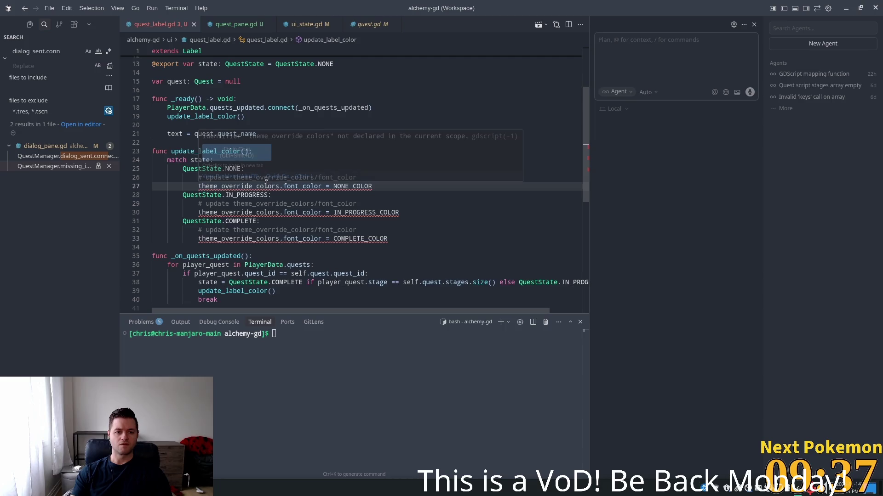
{"action": "left_click", "coordinate": [254, 157]}
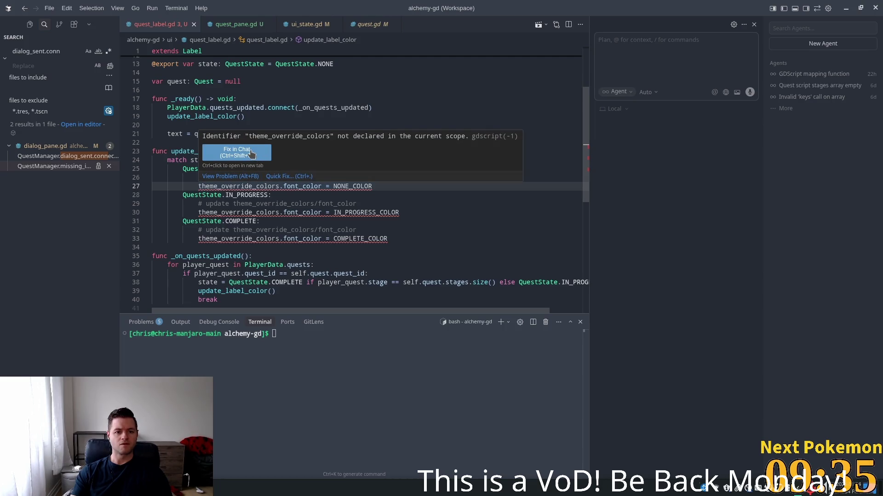
{"action": "key", "text": "Return"}
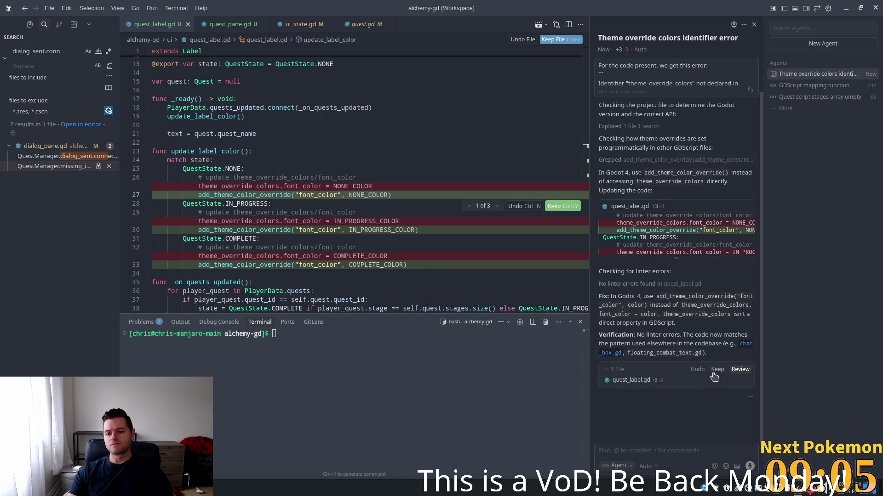
Keep the agent's add_theme_color_override edits to quest_label.gd
{"action": "left_click", "coordinate": [717, 369]}
{"action": "left_click", "coordinate": [468, 194]}
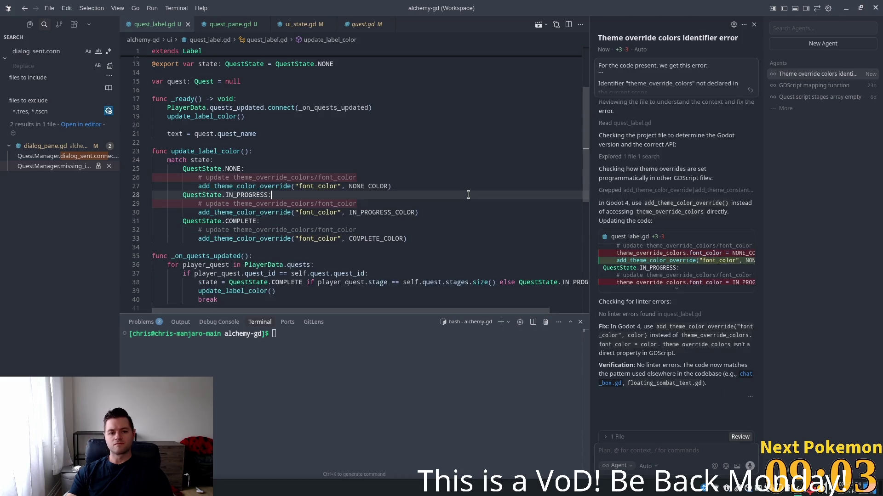
{"action": "key", "text": "alt+Tab"}
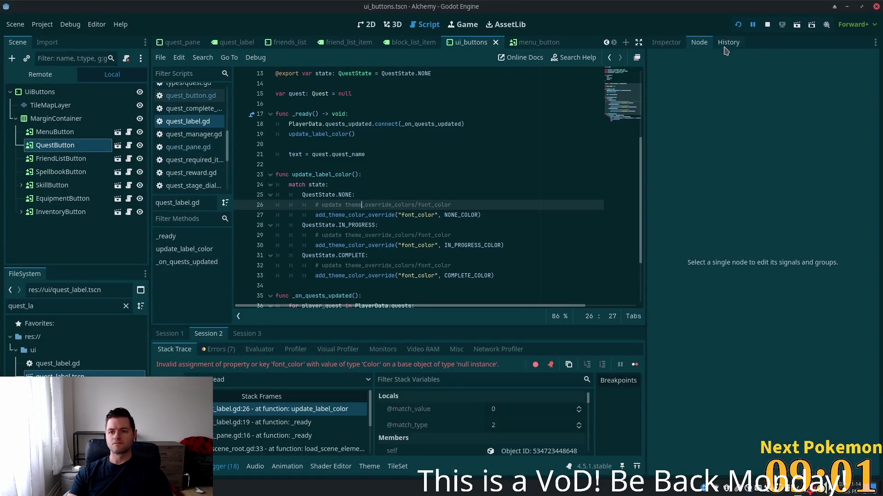
{"action": "key", "text": "alt+Tab"}
Delete the three leftover update comments and blank lines, then relaunch the game in Godot
{"action": "left_click", "coordinate": [357, 177]}
{"action": "key", "text": "shift+Home"}
{"action": "key", "text": "ctrl+d"}
{"action": "key", "text": "ctrl+d"}
{"action": "key", "text": "BackSpace"}
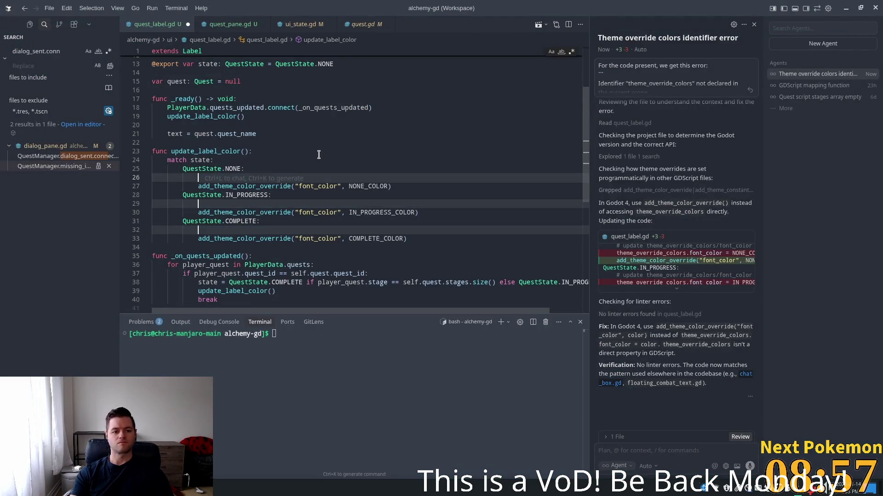
{"action": "key", "text": "BackSpace"}
{"action": "key", "text": "BackSpace"}
{"action": "key", "text": "BackSpace"}
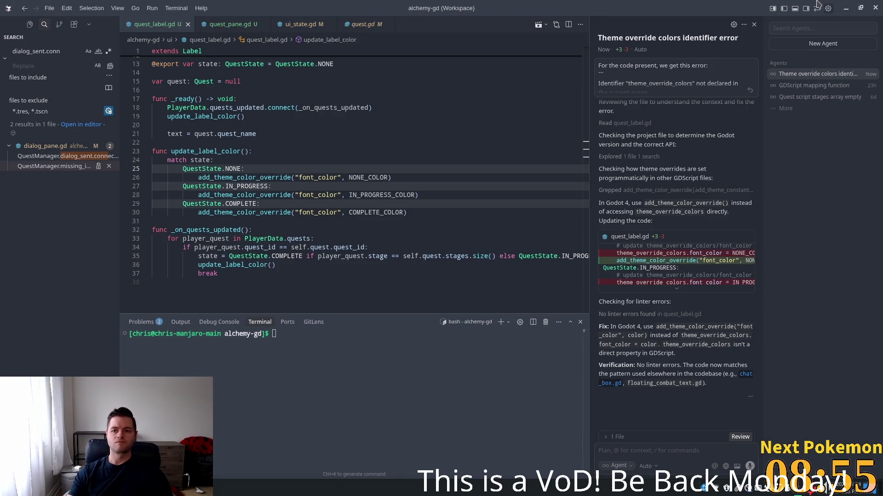
{"action": "key", "text": "alt+Tab"}
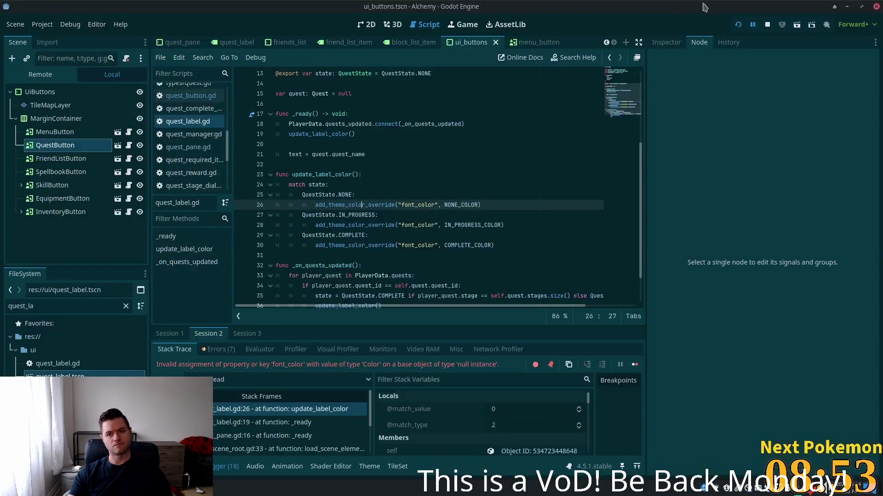
{"action": "left_click", "coordinate": [737, 25]}
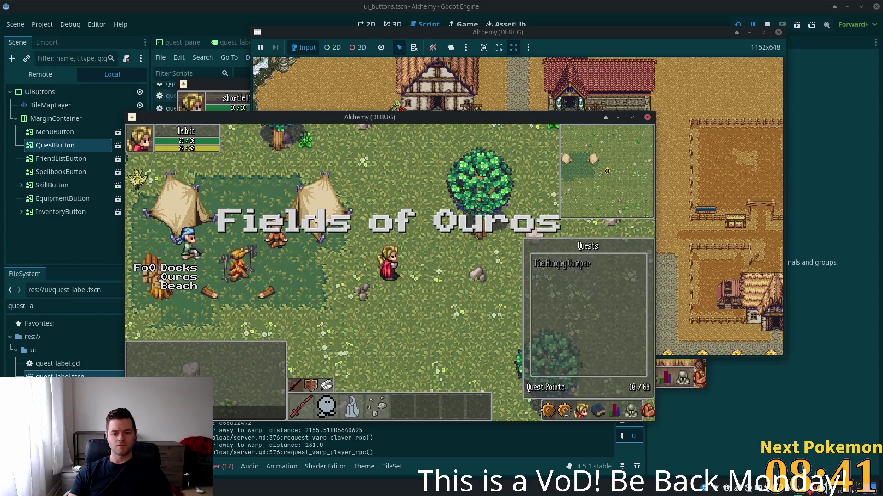
Toggle the in-game Quests pane, Friends list and Settings to confirm the quest entry appears
{"action": "left_click", "coordinate": [565, 410]}
{"action": "left_click", "coordinate": [565, 410]}
{"action": "left_click", "coordinate": [581, 411]}
{"action": "left_click", "coordinate": [569, 410]}
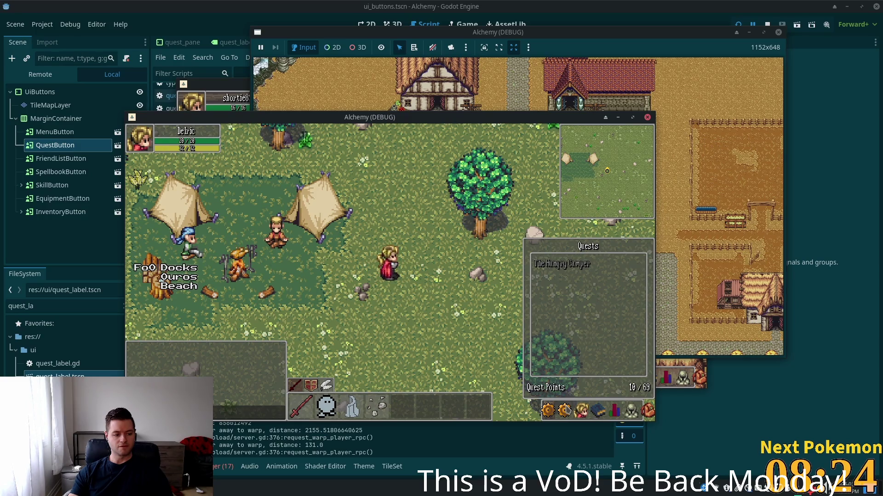
{"action": "left_click", "coordinate": [565, 410]}
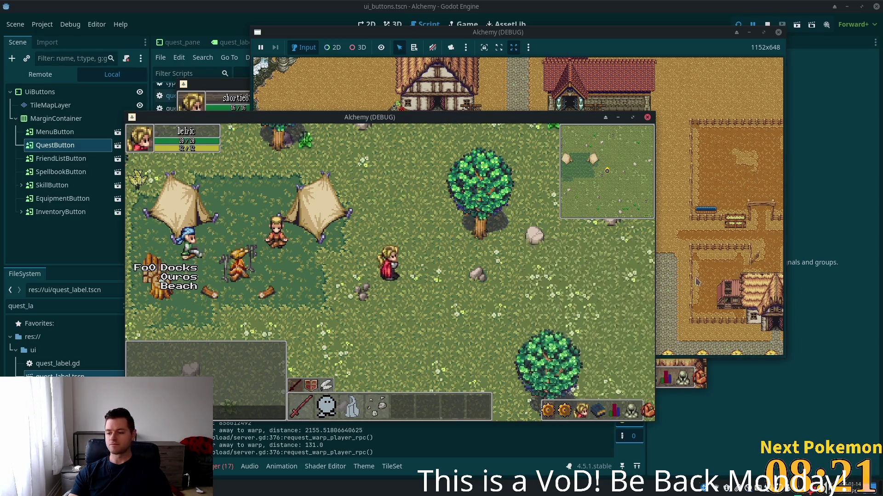
{"action": "left_click", "coordinate": [564, 410]}
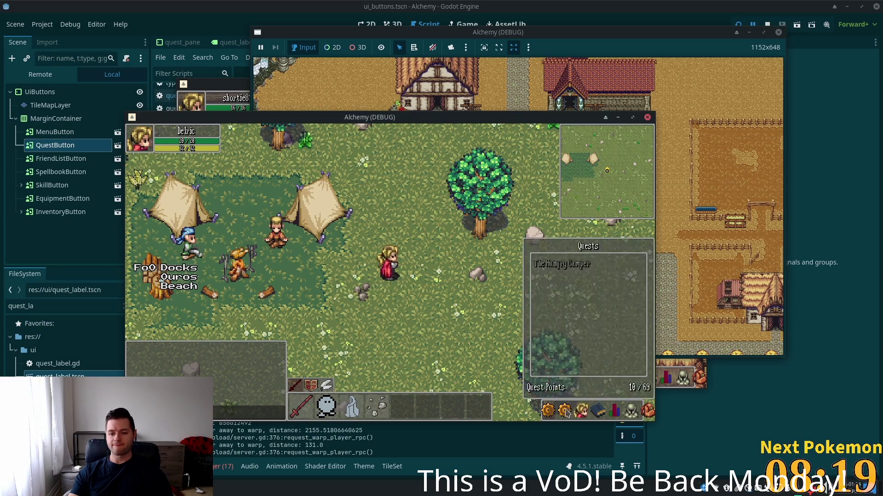
{"action": "left_click", "coordinate": [581, 410]}
{"action": "left_click", "coordinate": [550, 412]}
{"action": "left_click", "coordinate": [565, 410]}
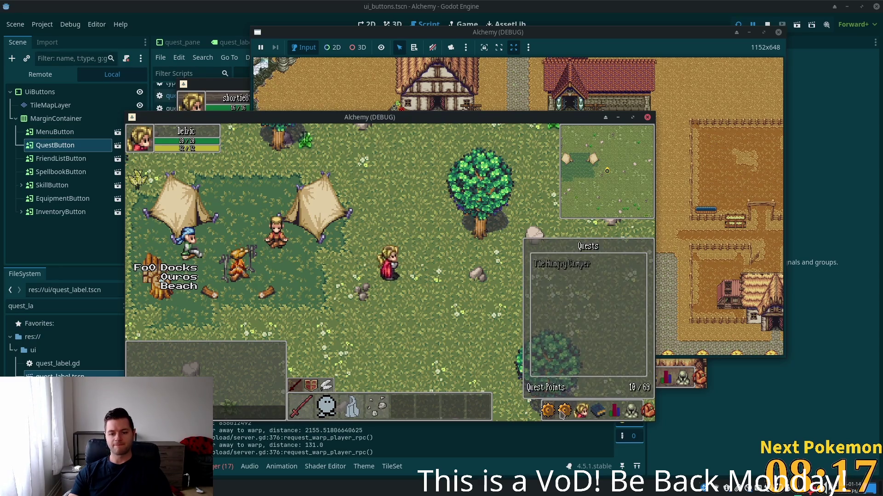
{"action": "left_click", "coordinate": [564, 409]}
{"action": "left_click", "coordinate": [564, 408]}
{"action": "left_click", "coordinate": [564, 409]}
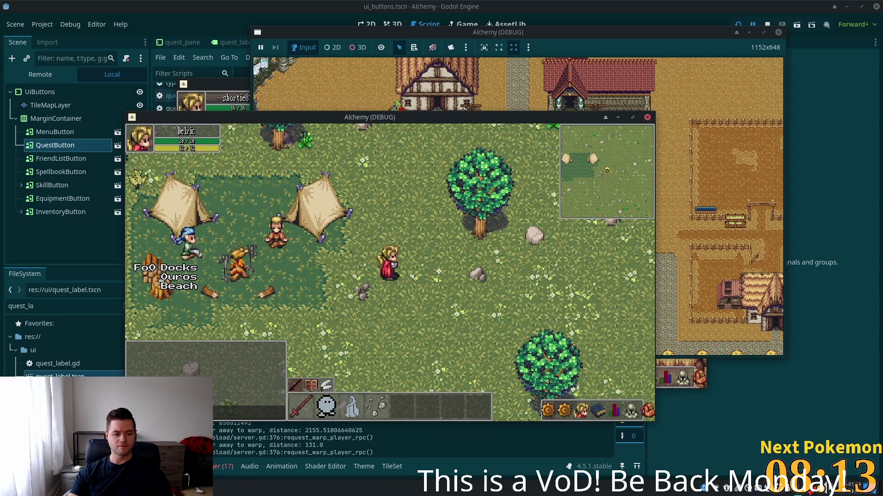
Log in to phpMyAdmin on server db with the saved credentials
{"action": "key", "text": "alt+Tab"}
{"action": "left_click", "coordinate": [436, 171]}
{"action": "left_click", "coordinate": [476, 190]}
{"action": "left_click", "coordinate": [483, 213]}
{"action": "left_click", "coordinate": [507, 242]}
Refresh player_quests to show its single row: quest_id 0 at stage 4
{"action": "key", "text": "alt+Tab"}
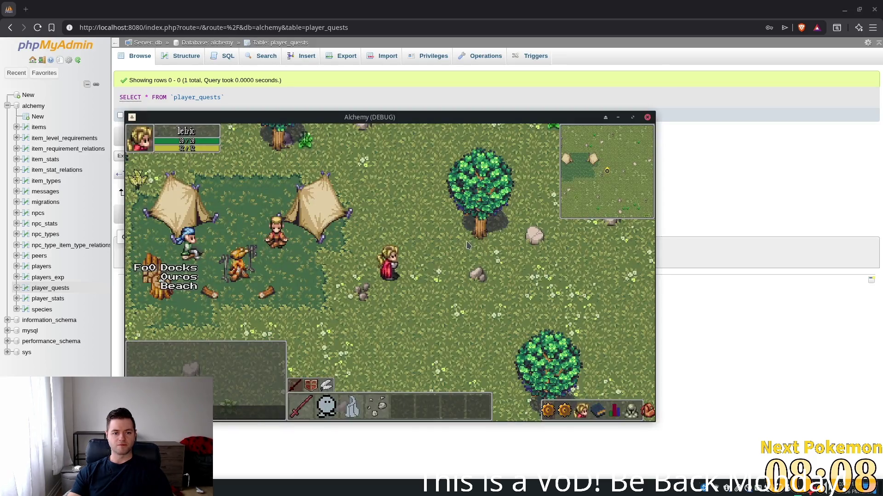
{"action": "key", "text": "alt+Tab"}
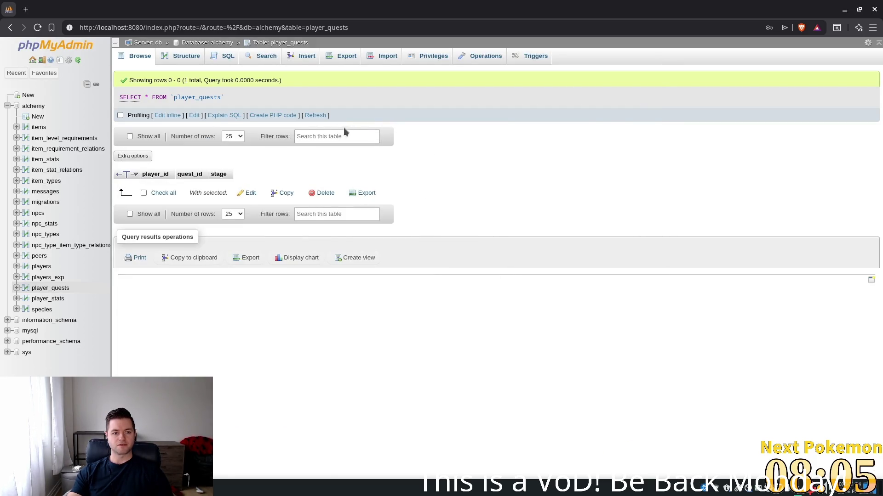
{"action": "left_click", "coordinate": [315, 115]}
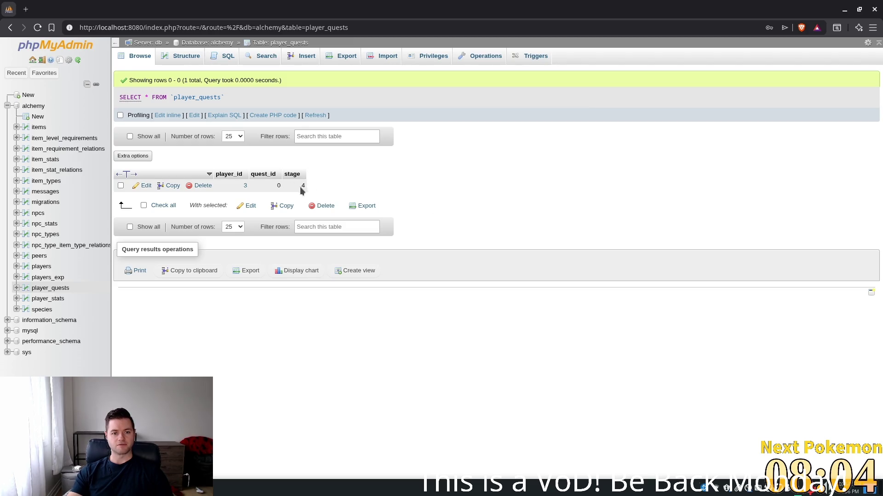
{"action": "key", "text": "alt+Tab"}
{"action": "key", "text": "alt+Tab"}
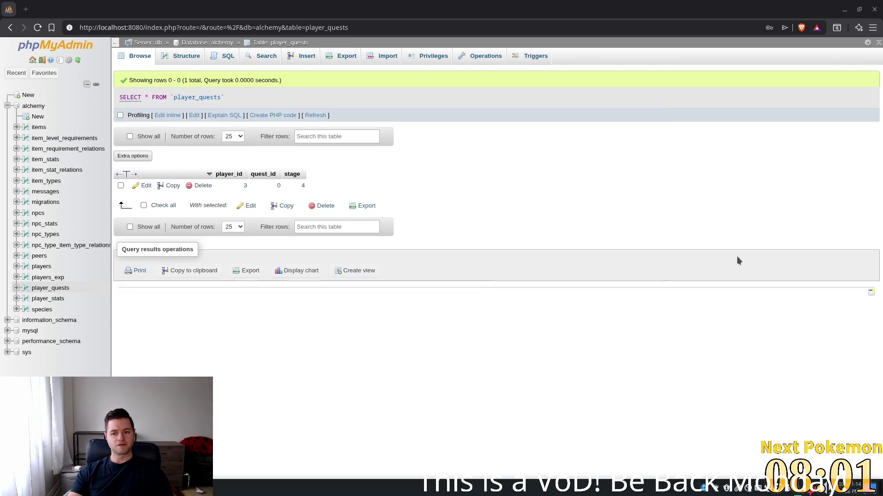
{"action": "key", "text": "alt+Tab"}
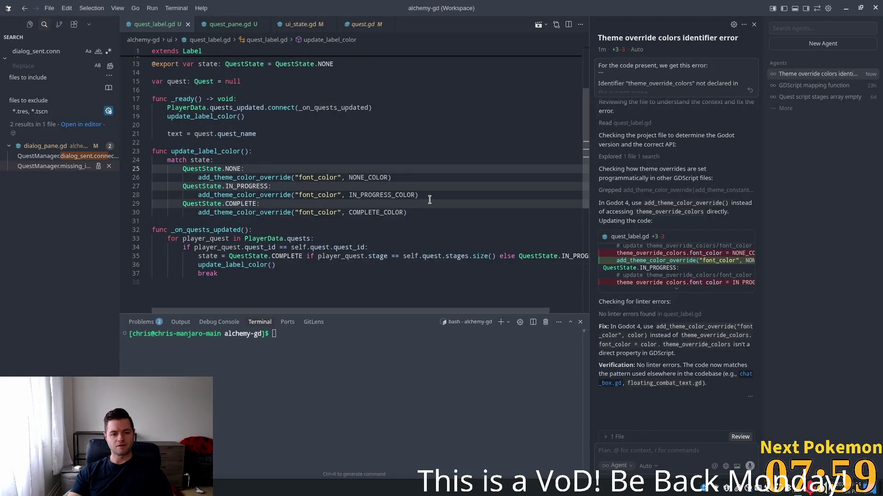
{"action": "left_click", "coordinate": [426, 210]}
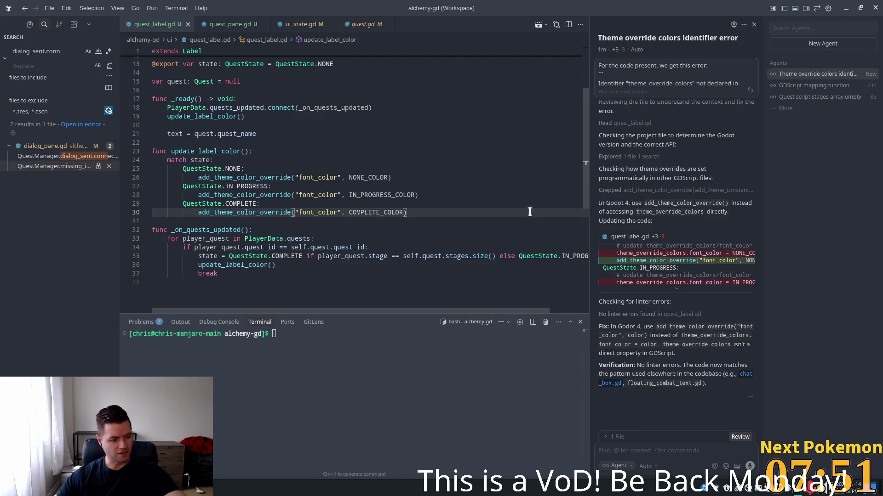
{"action": "mouse_move", "coordinate": [530, 254]}
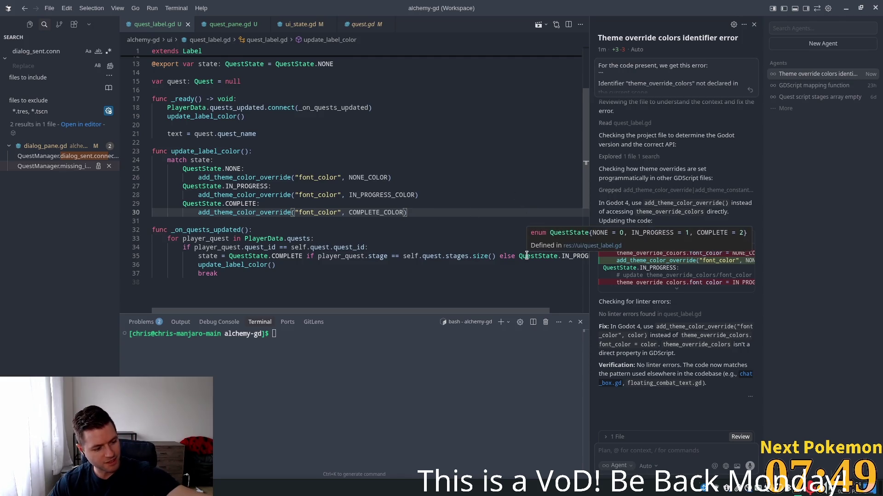
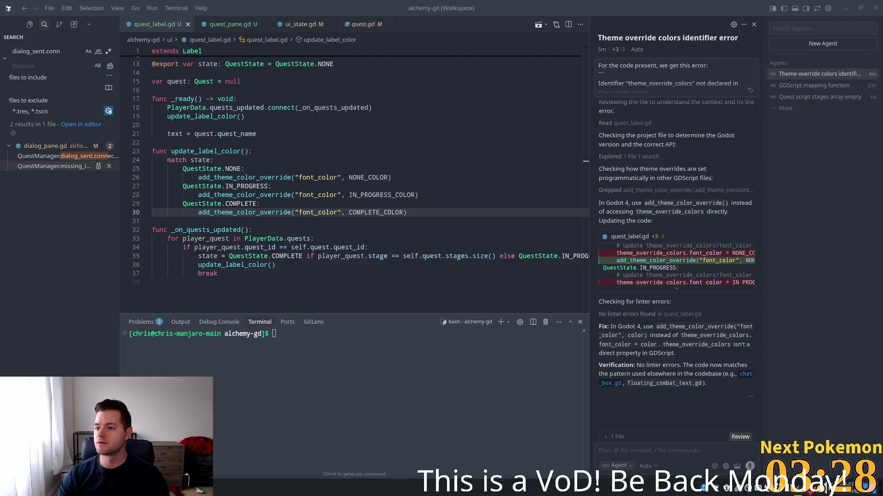
Review the match state color branches in quest_label.gd, from IN_PROGRESS up to QuestState.NONE
{"action": "left_click", "coordinate": [370, 187]}
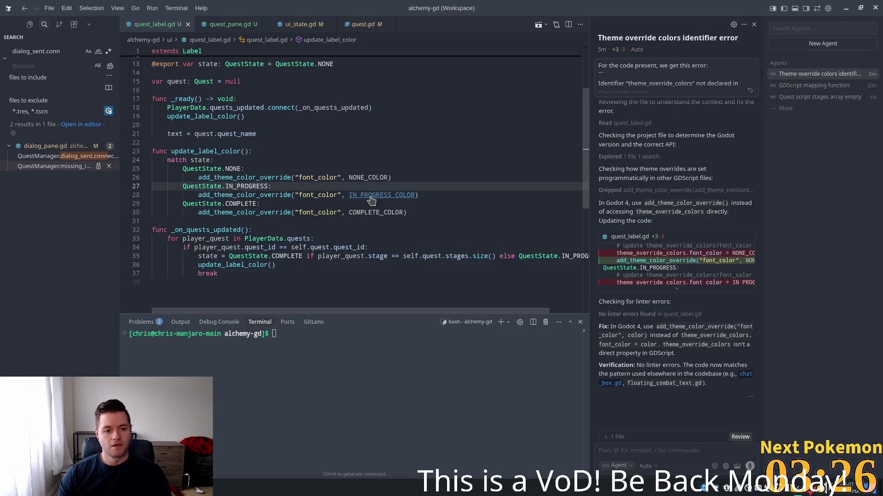
{"action": "mouse_move", "coordinate": [295, 243]}
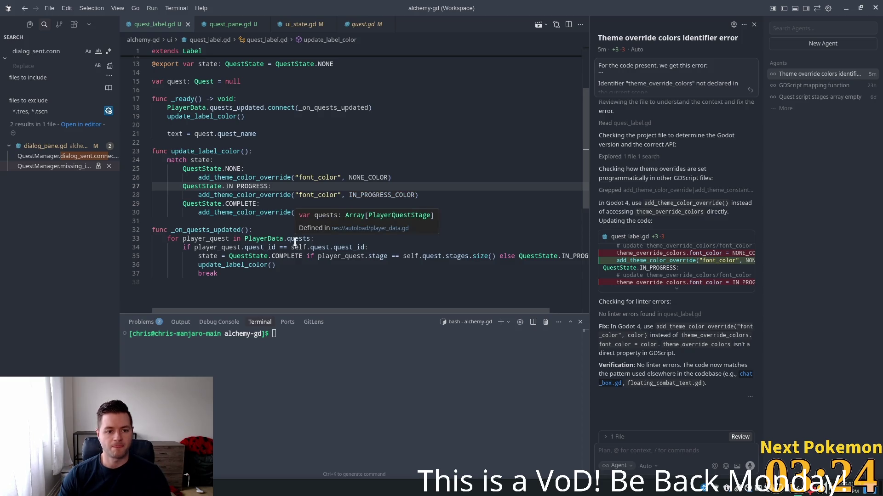
{"action": "key", "text": "Up"}
{"action": "key", "text": "Up"}
{"action": "mouse_move", "coordinate": [329, 217]}
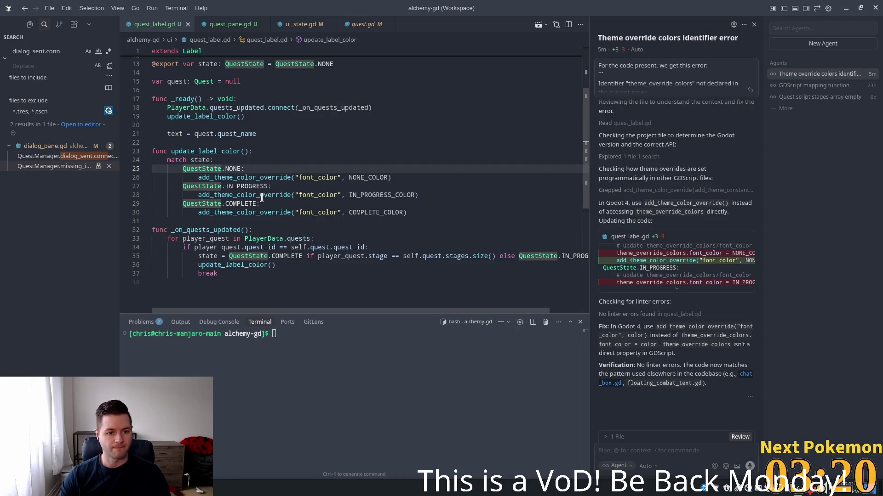
{"action": "mouse_move", "coordinate": [262, 197]}
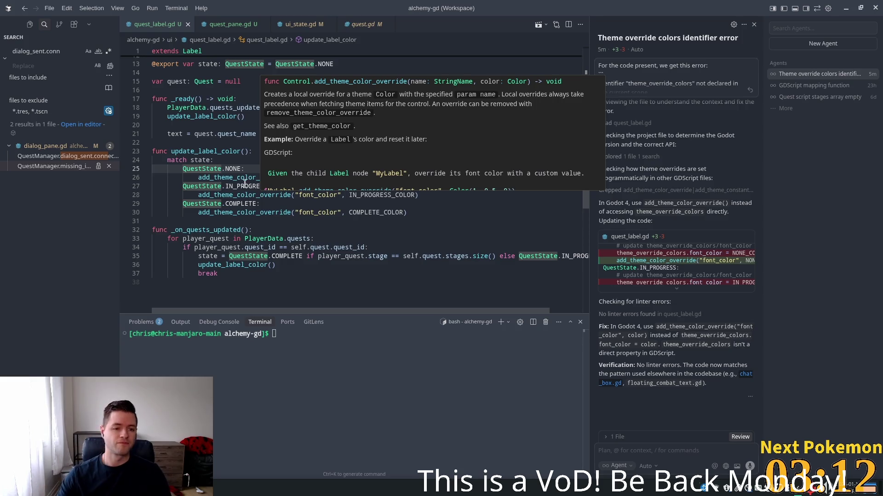
{"action": "left_click", "coordinate": [255, 161]}
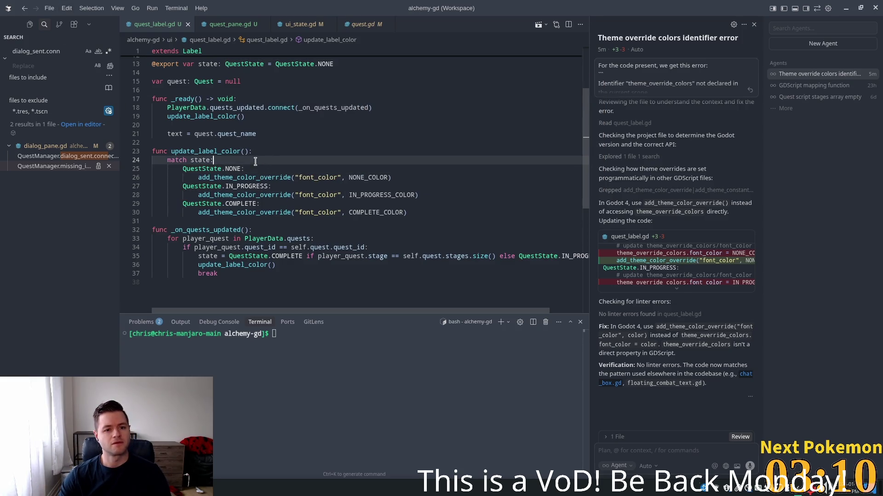
{"action": "left_click_drag", "start_coordinate": [225, 181], "coordinate": [205, 164]}
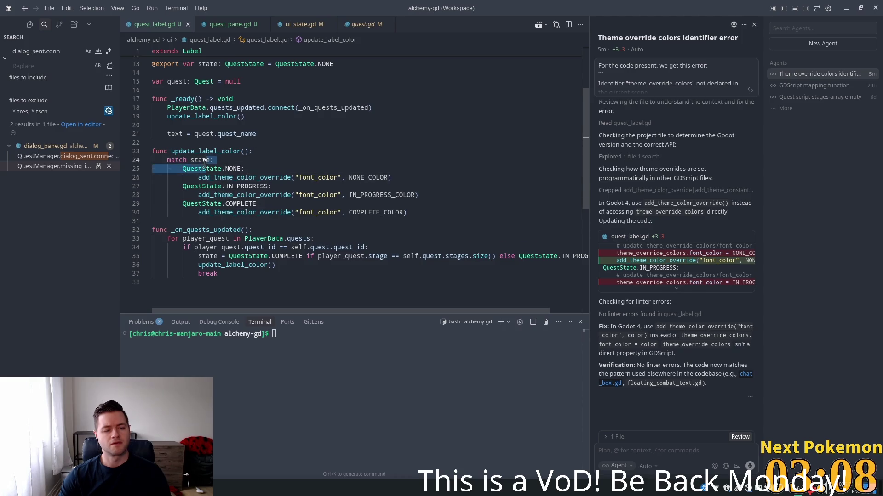
{"action": "left_click", "coordinate": [204, 163]}
Inspect the exported state variable declaration and the quests_updated signal connection
{"action": "scroll", "coordinate": [217, 174], "scroll_direction": "up", "scroll_amount": 2}
{"action": "scroll", "coordinate": [218, 177], "scroll_direction": "down", "scroll_amount": 3}
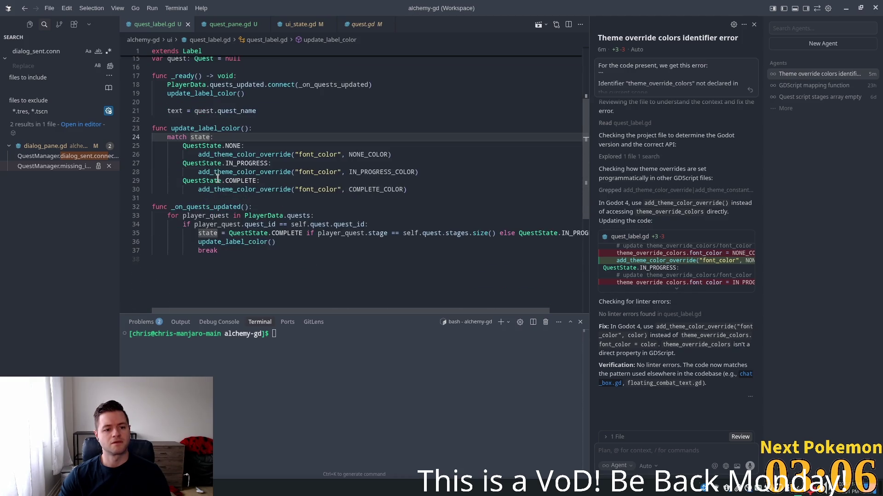
{"action": "scroll", "coordinate": [206, 205], "scroll_direction": "up", "scroll_amount": 5}
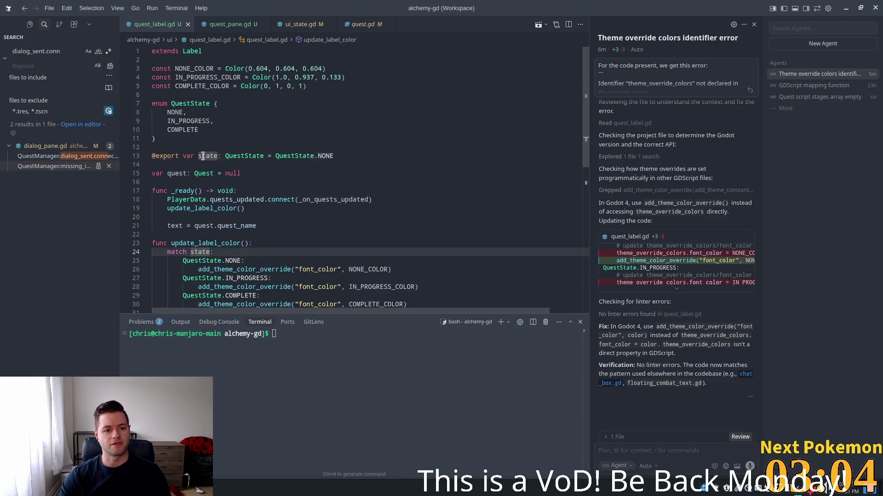
{"action": "left_click", "coordinate": [203, 156]}
{"action": "scroll", "coordinate": [240, 179], "scroll_direction": "down", "scroll_amount": 2}
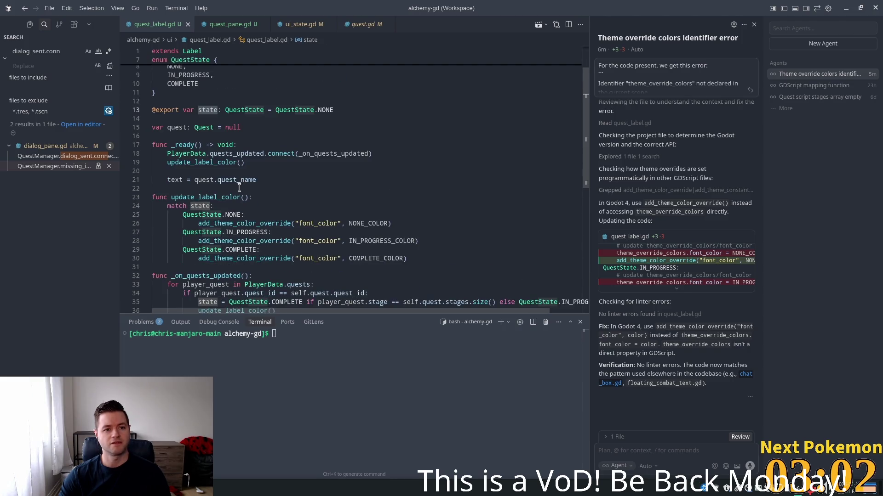
{"action": "mouse_move", "coordinate": [231, 180]}
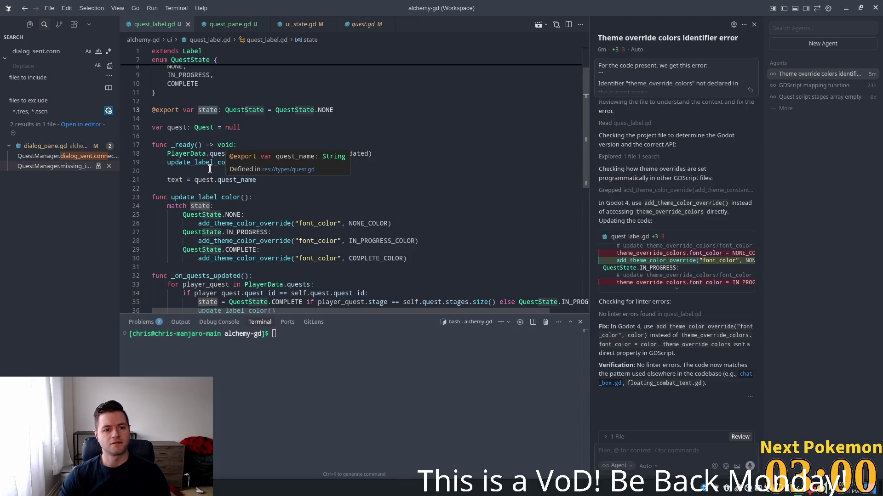
{"action": "left_click", "coordinate": [222, 154]}
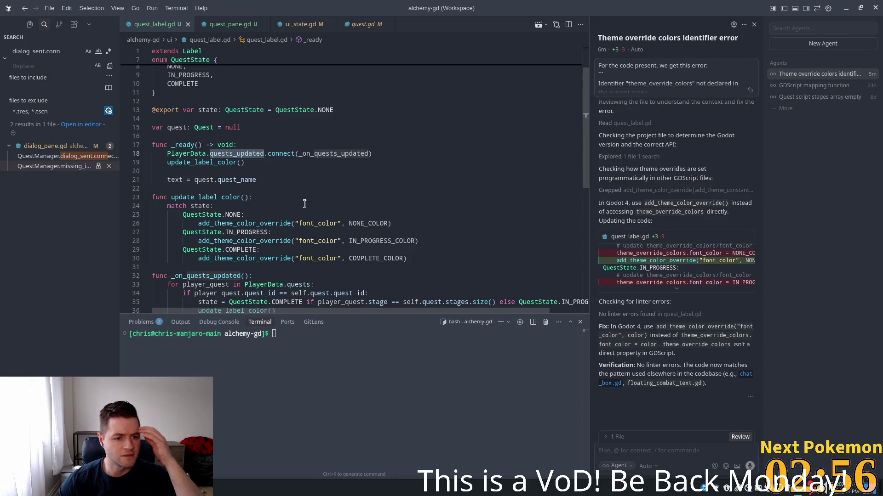
{"action": "scroll", "coordinate": [304, 204], "scroll_direction": "down", "scroll_amount": 3}
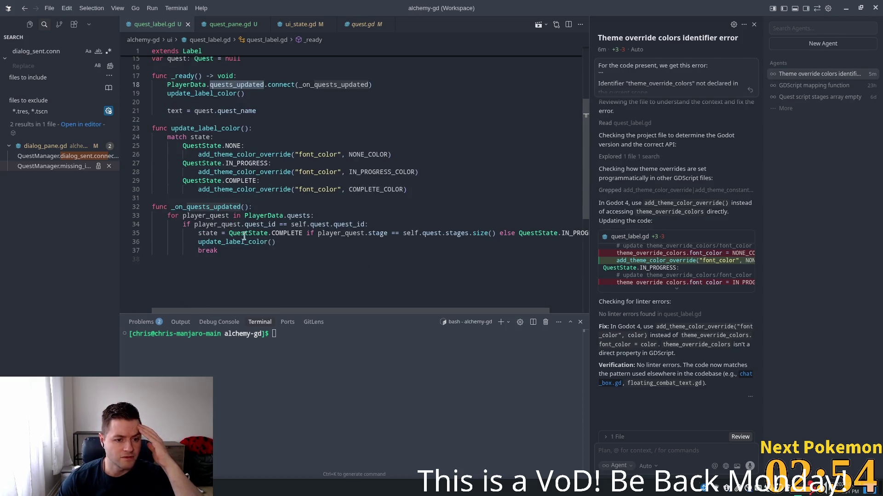
Add a debug print of the quest id at the top of _on_quests_updated
{"action": "left_click", "coordinate": [235, 235]}
{"action": "key", "text": "Home"}
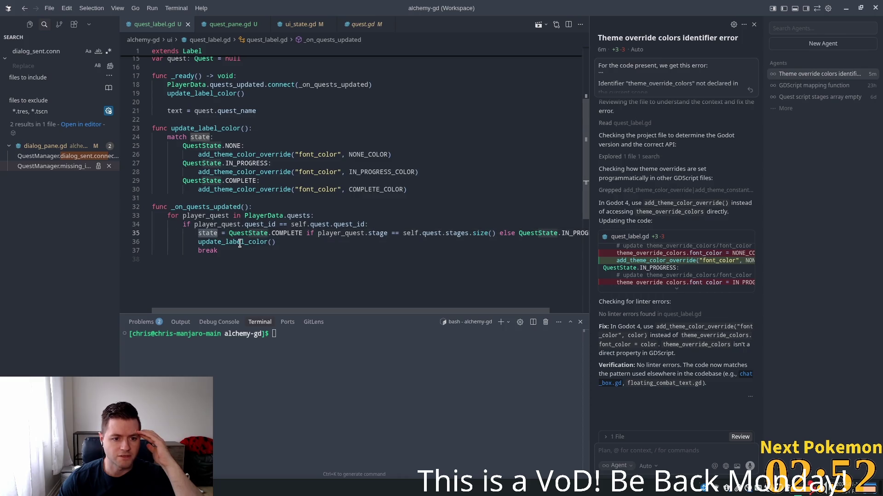
{"action": "mouse_move", "coordinate": [395, 171]}
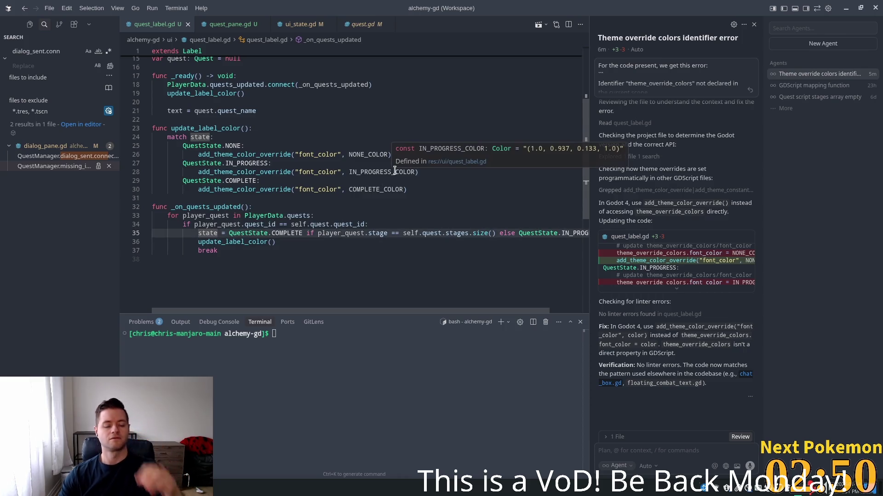
{"action": "key", "text": "Up"}
{"action": "key", "text": "Up"}
{"action": "key", "text": "Up"}
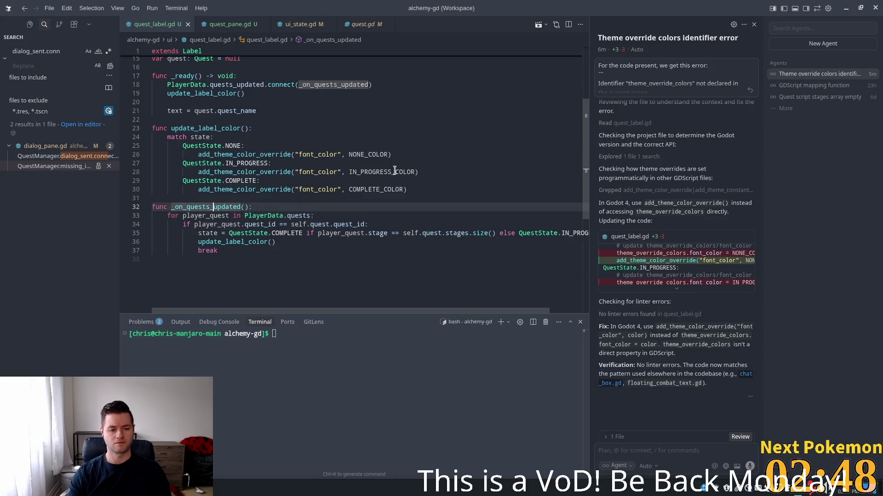
{"action": "key", "text": "End"}
{"action": "key", "text": "Return"}
{"action": "type", "text": "prin"}
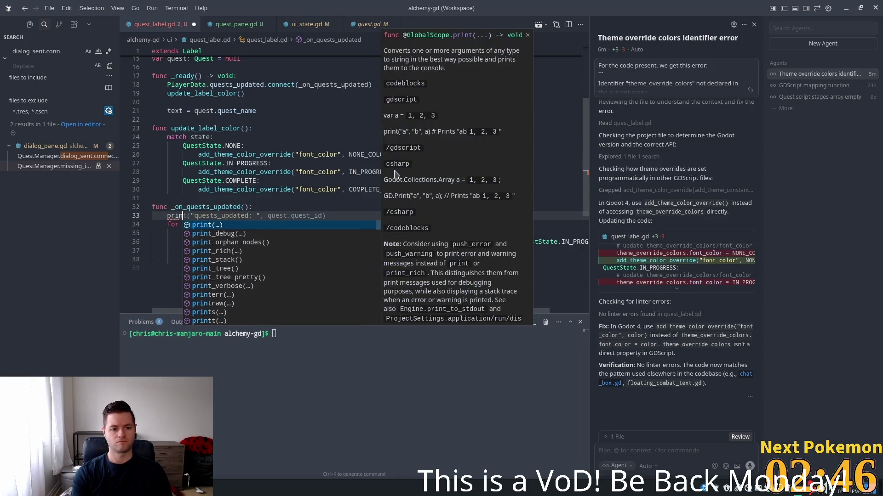
{"action": "key", "text": "Tab"}
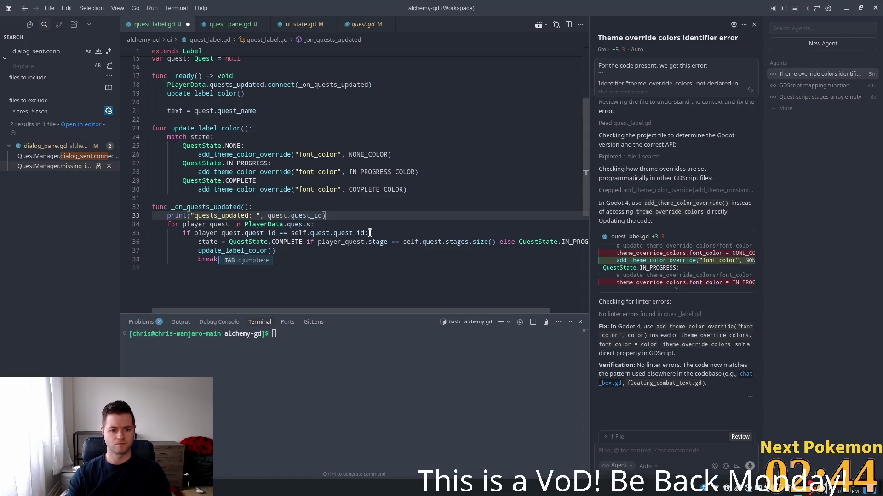
Add a print of the matched player quest inside the quest id branch
{"action": "left_click", "coordinate": [369, 233]}
{"action": "key", "text": "Return"}
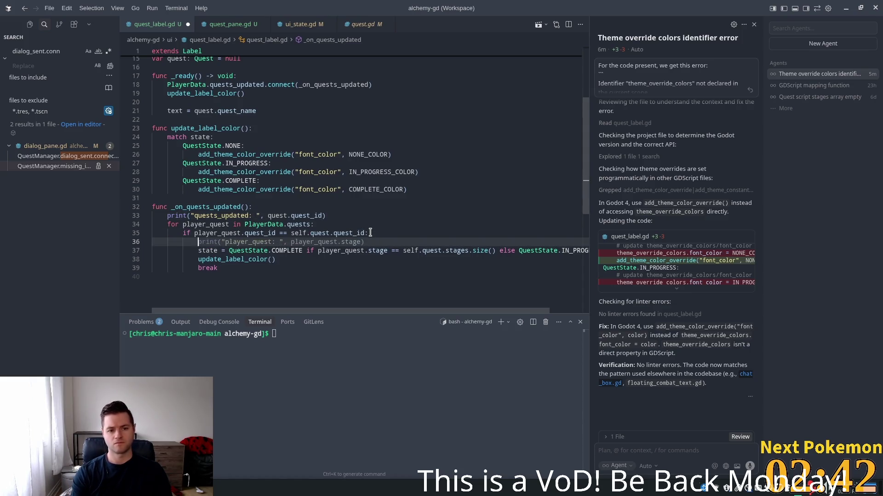
{"action": "type", "text": "print"}
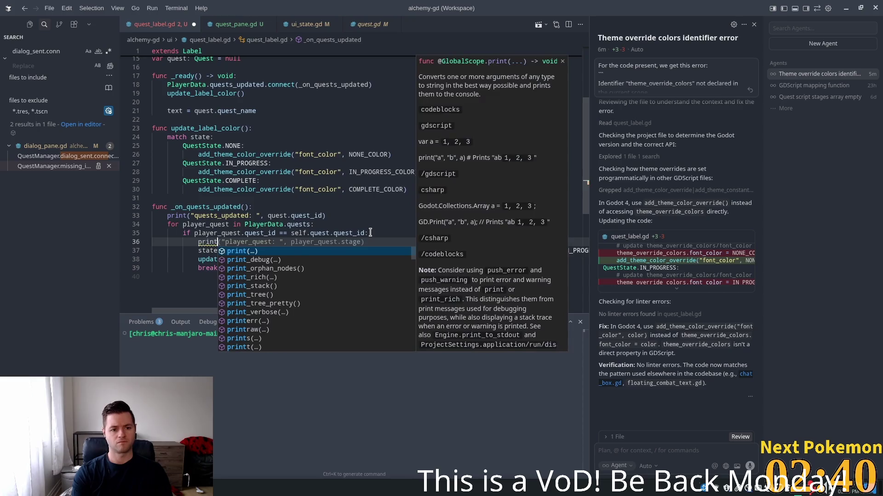
{"action": "type", "text": "(\"play"}
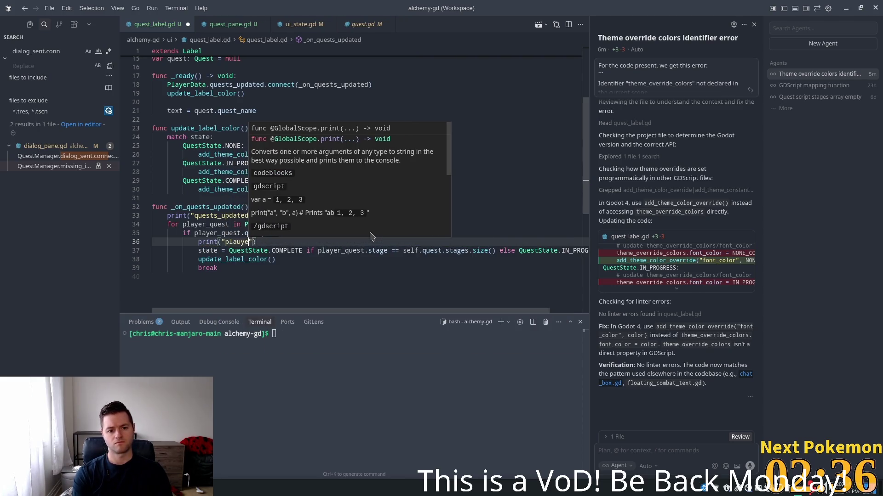
{"action": "type", "text": "er quest"}
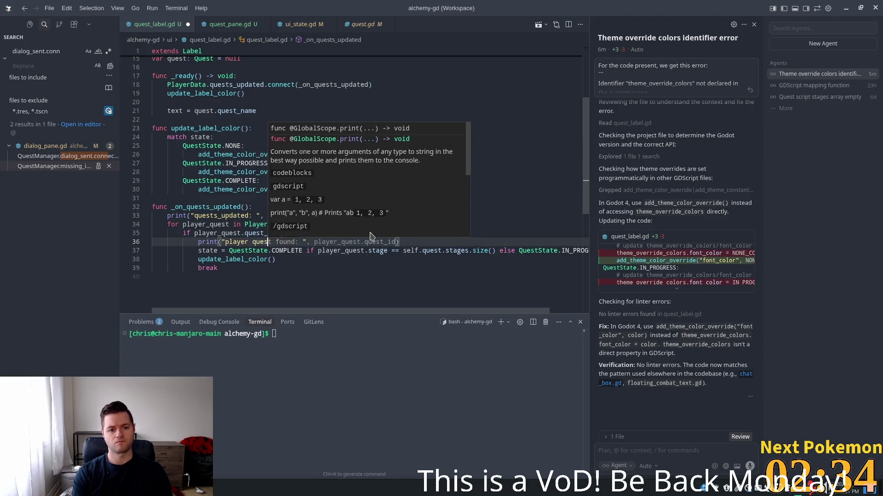
{"action": "key", "text": "Tab"}
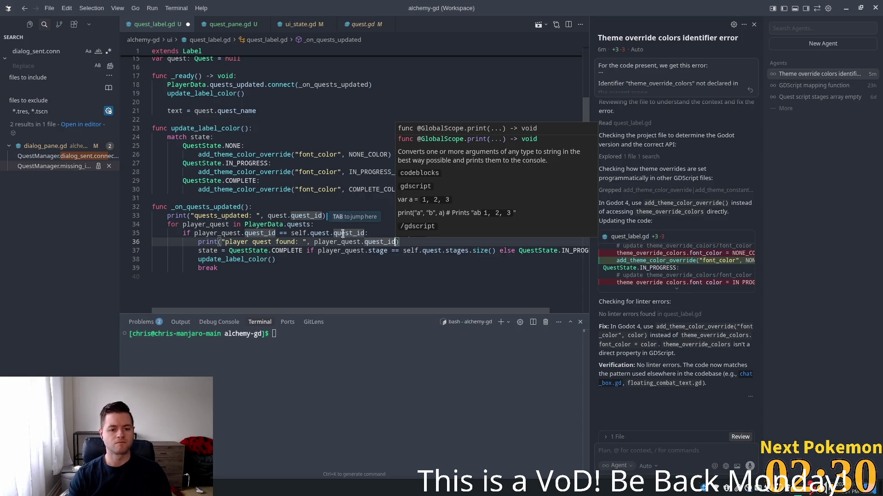
Add print("state: ", state) after the state assignment and save quest_label.gd
{"action": "left_click", "coordinate": [276, 251]}
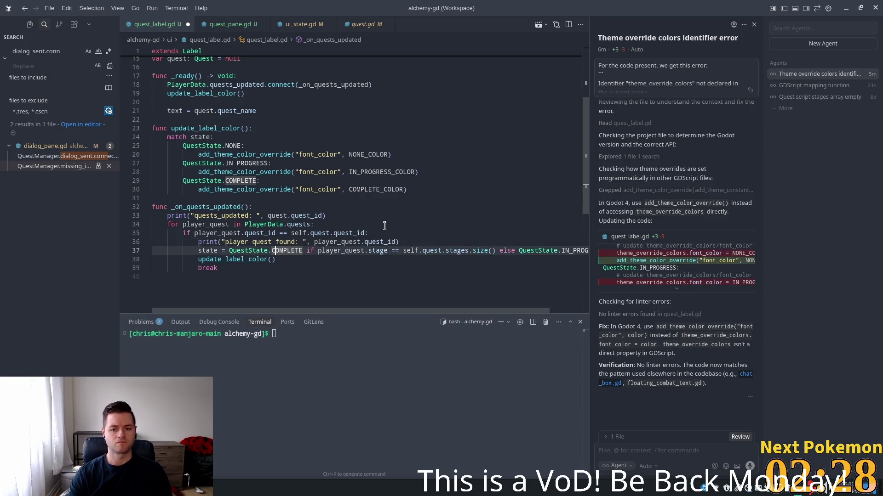
{"action": "key", "text": "End"}
{"action": "key", "text": "Return"}
{"action": "type", "text": "print(\"state: \", state)"}
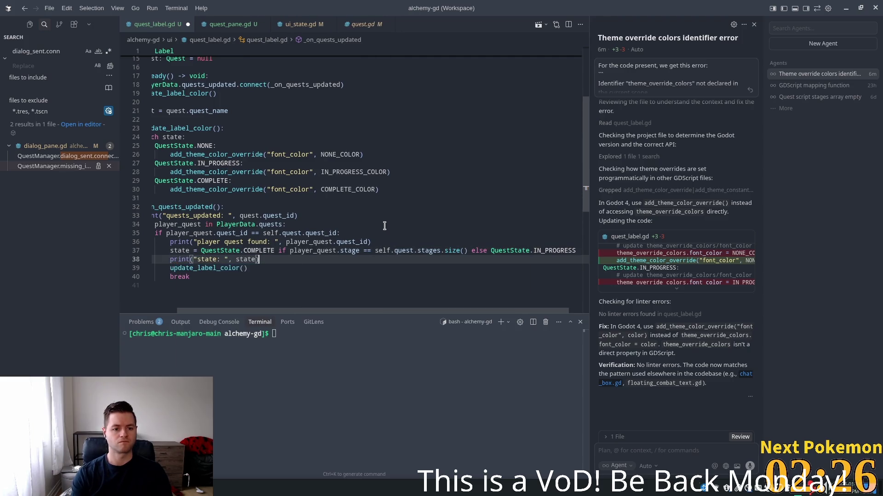
{"action": "key", "text": "ctrl+s"}
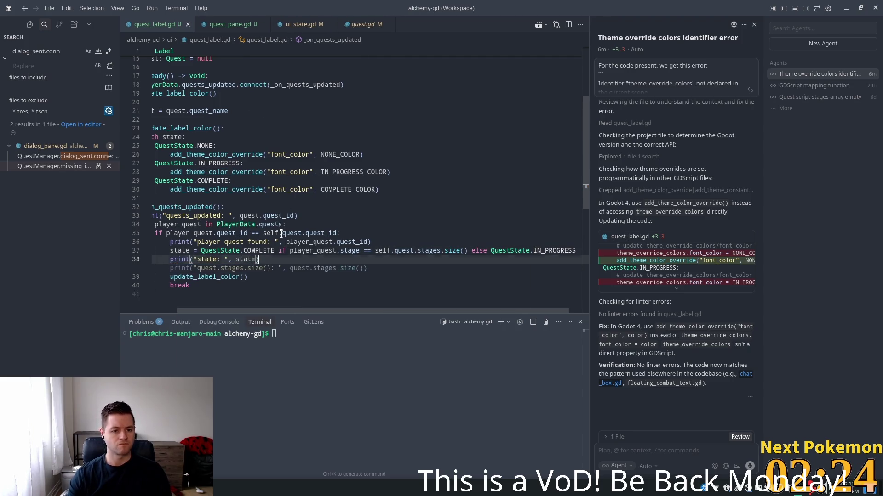
{"action": "key", "text": "alt+Tab"}
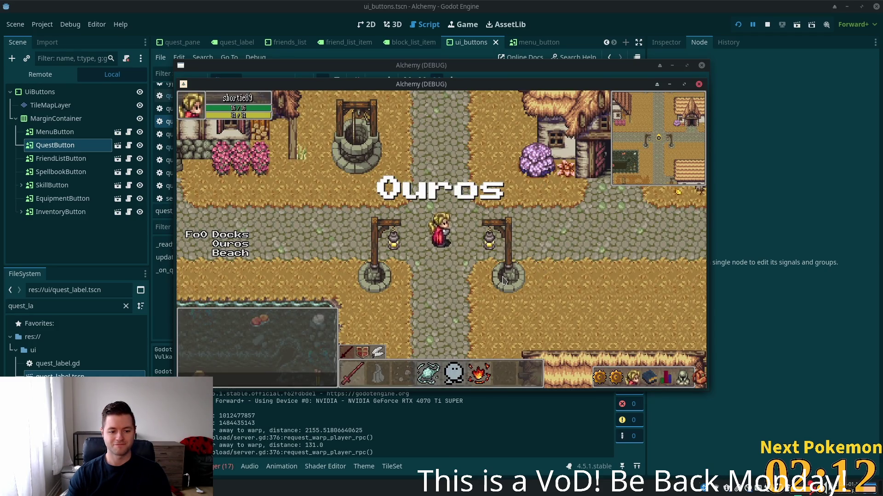
Restart the game and check its Quests panel listing The Hungry Camper, then close it
{"action": "key", "text": "F8"}
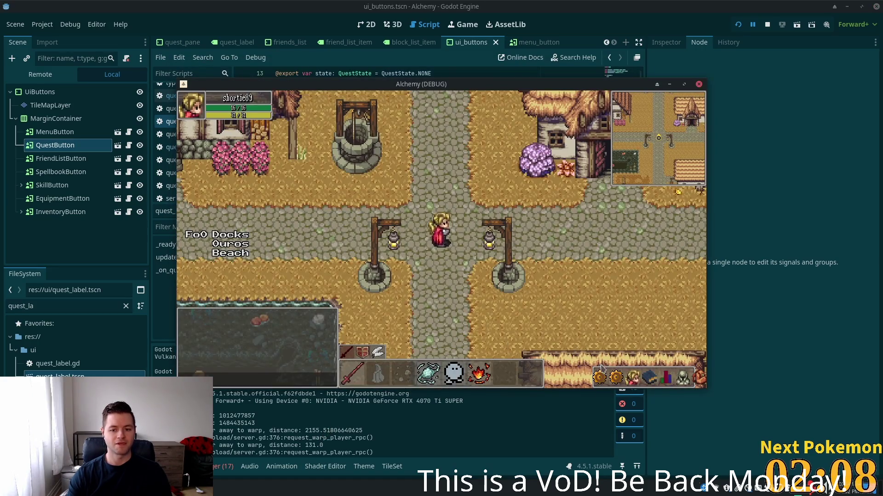
{"action": "left_click", "coordinate": [609, 374]}
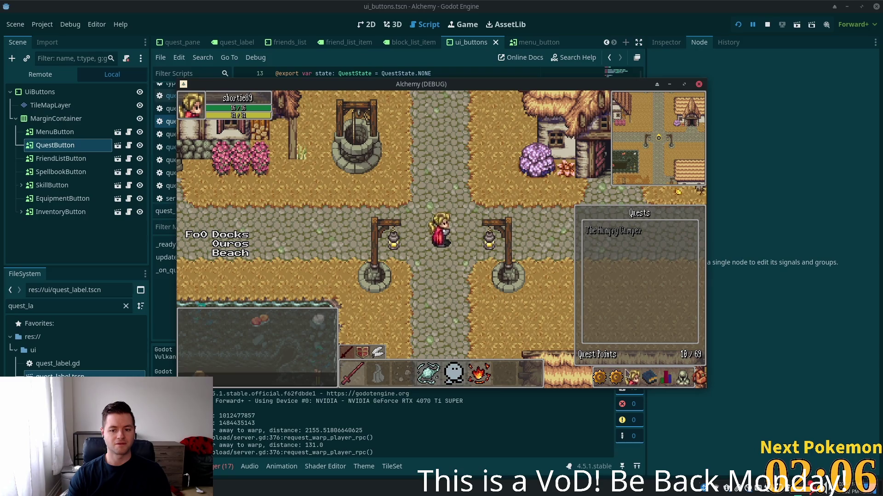
{"action": "left_click", "coordinate": [618, 375]}
{"action": "left_click", "coordinate": [433, 425]}
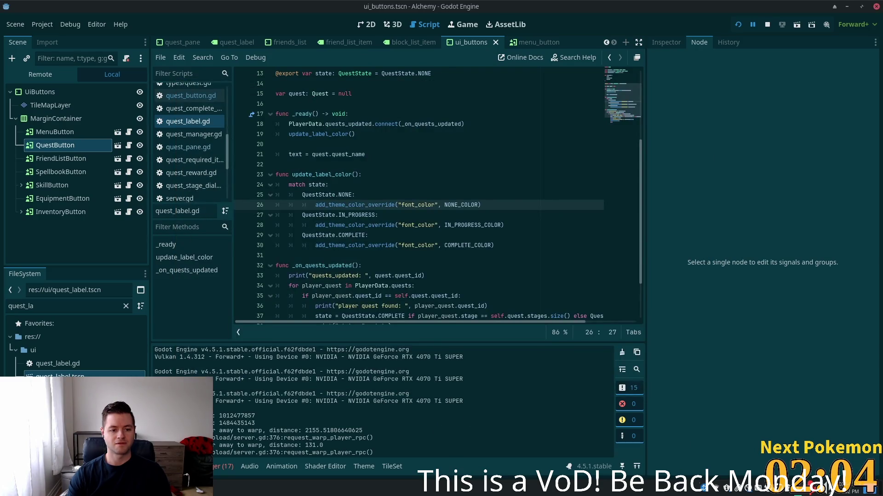
{"action": "key", "text": "alt+Tab"}
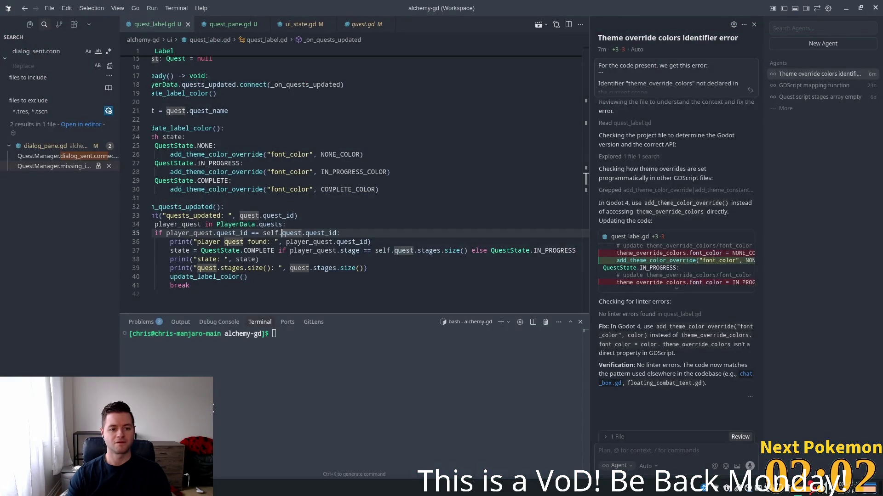
{"action": "key", "text": "Down"}
{"action": "key", "text": "End"}
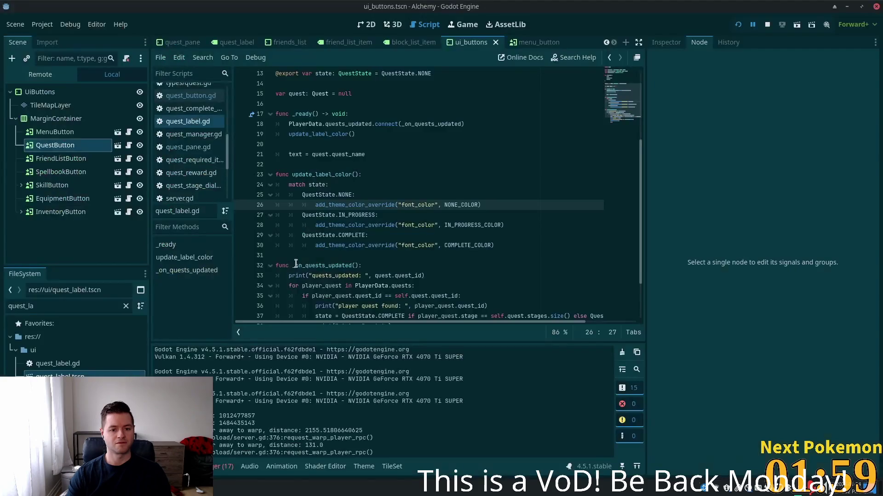
{"action": "key", "text": "alt+Tab"}
{"action": "left_click", "coordinate": [373, 265]}
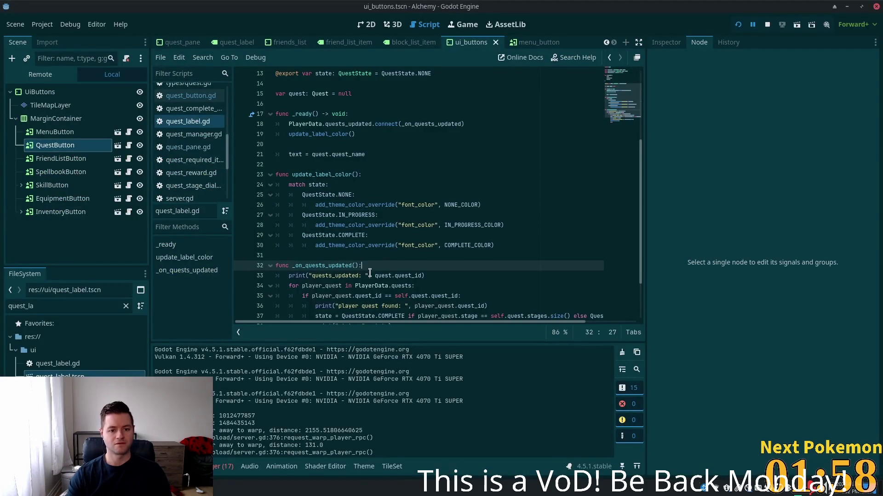
{"action": "scroll", "coordinate": [370, 274], "scroll_direction": "down", "scroll_amount": 2}
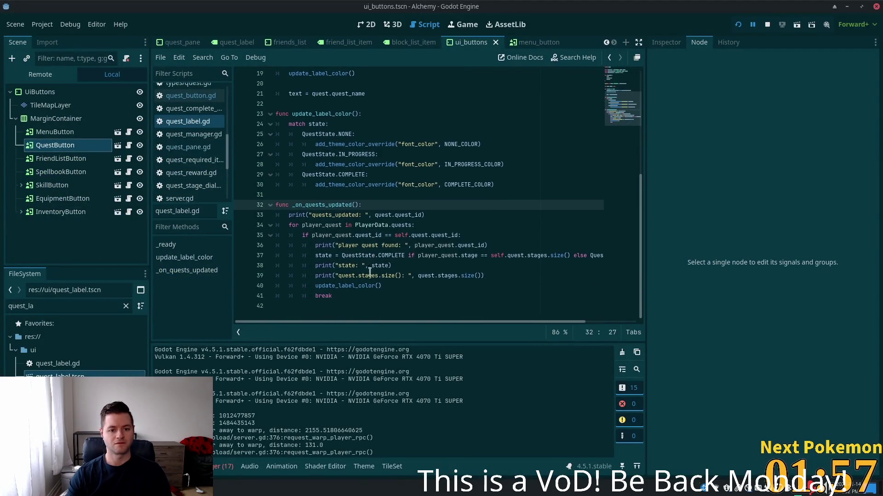
{"action": "double_click", "coordinate": [337, 202]}
{"action": "scroll", "coordinate": [432, 177], "scroll_direction": "up", "scroll_amount": 5}
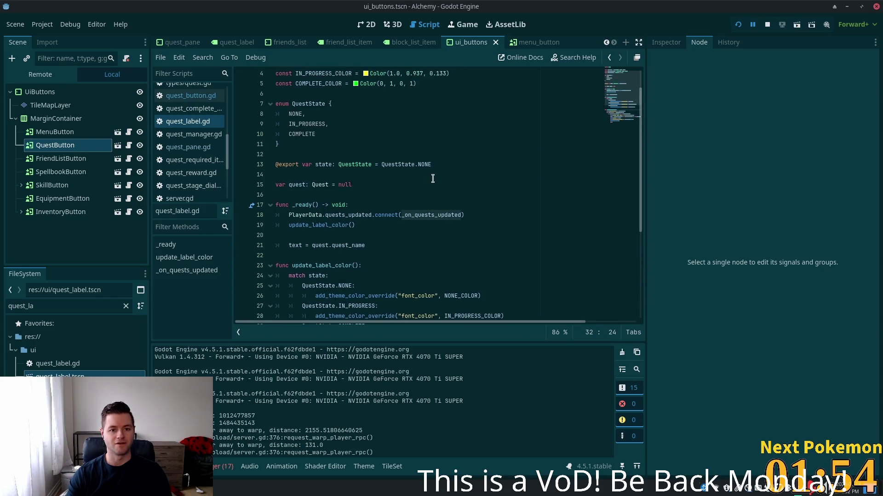
{"action": "scroll", "coordinate": [433, 178], "scroll_direction": "up", "scroll_amount": 1}
{"action": "scroll", "coordinate": [418, 230], "scroll_direction": "down", "scroll_amount": 3}
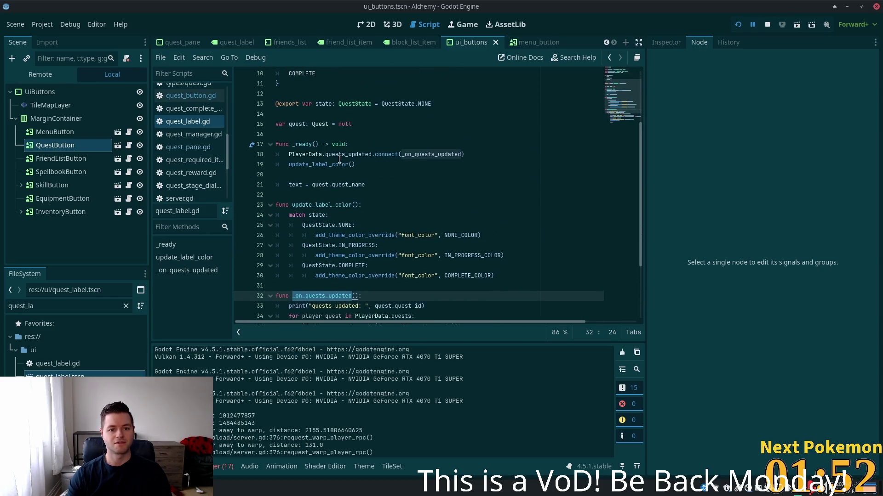
{"action": "left_click", "coordinate": [307, 156]}
{"action": "double_click", "coordinate": [362, 154]}
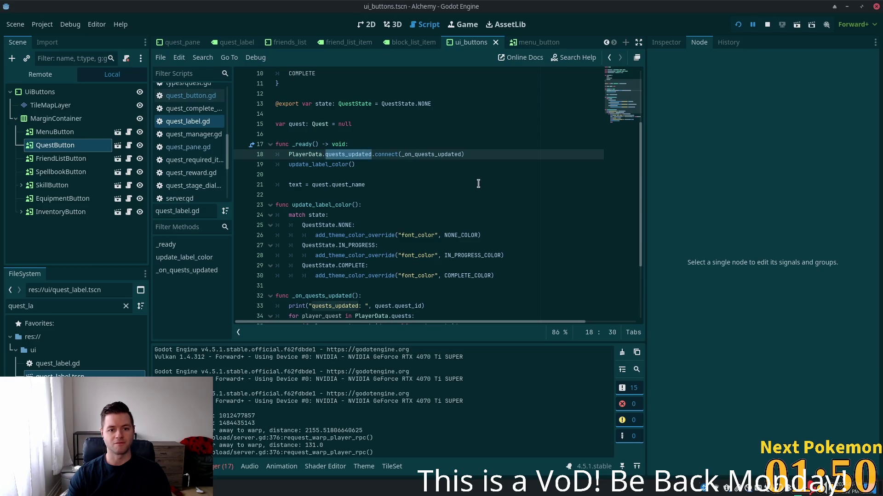
{"action": "scroll", "coordinate": [480, 183], "scroll_direction": "down", "scroll_amount": 1}
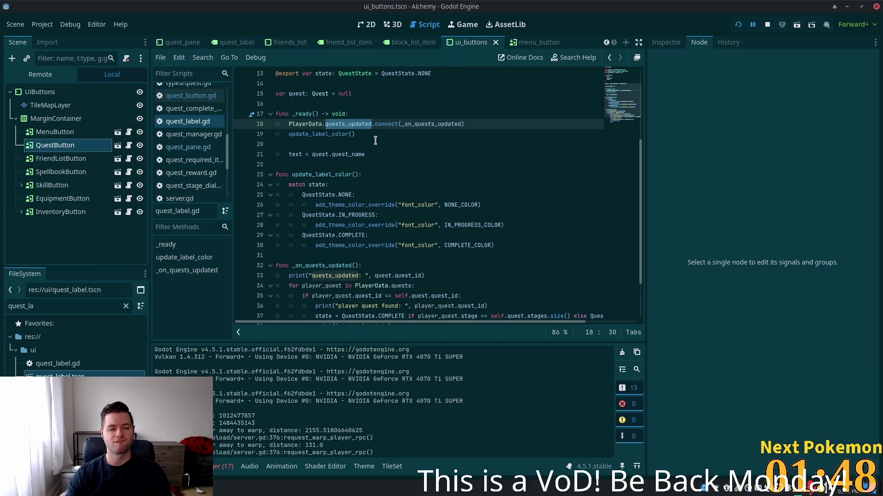
Jump to the quests_updated signal definition and browse player_data.gd around get_quest_stage
{"action": "left_click", "coordinate": [350, 124], "text": "ctrl"}
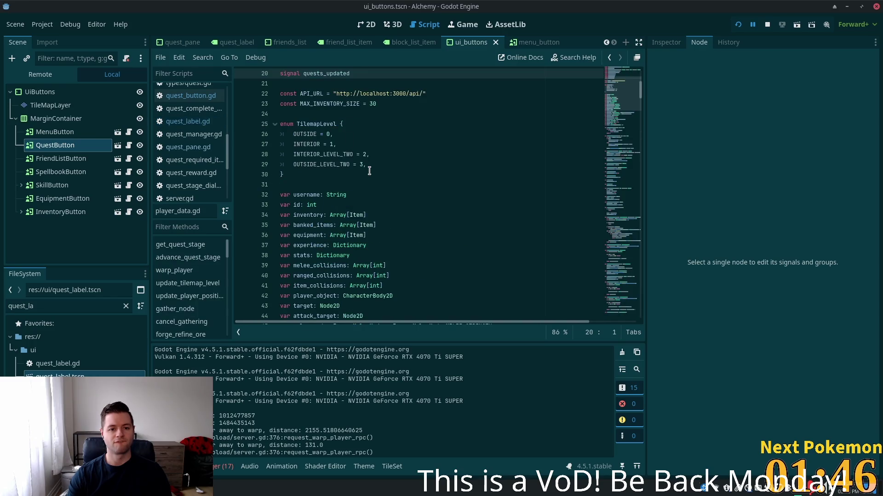
{"action": "scroll", "coordinate": [428, 177], "scroll_direction": "up", "scroll_amount": 2}
{"action": "scroll", "coordinate": [408, 181], "scroll_direction": "down", "scroll_amount": 8}
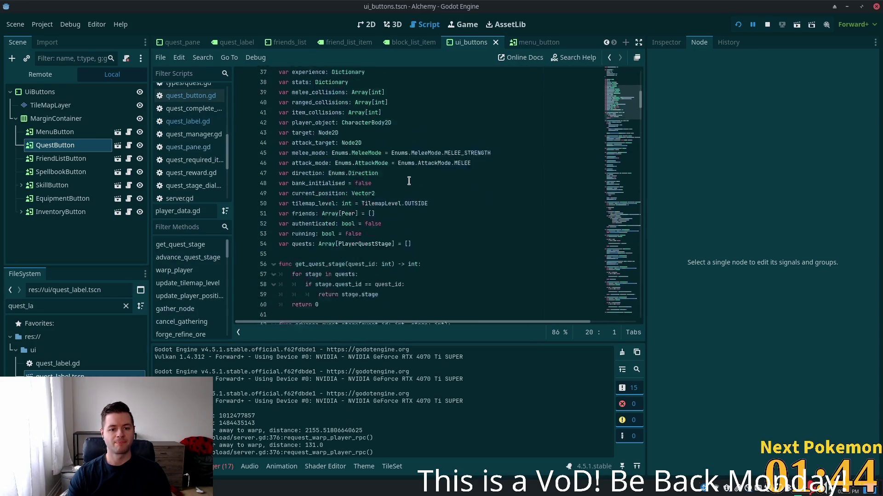
{"action": "scroll", "coordinate": [408, 181], "scroll_direction": "down", "scroll_amount": 3}
{"action": "double_click", "coordinate": [308, 195]}
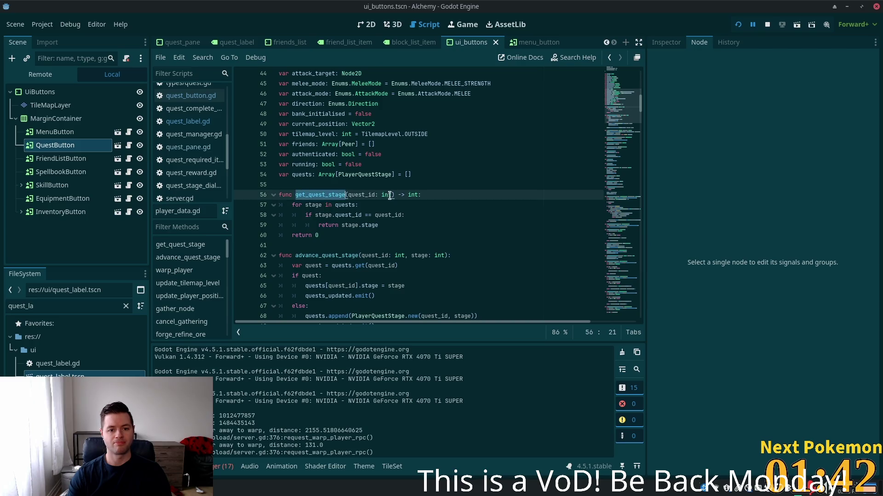
{"action": "scroll", "coordinate": [335, 177], "scroll_direction": "down", "scroll_amount": 3}
{"action": "scroll", "coordinate": [457, 113], "scroll_direction": "up", "scroll_amount": 15}
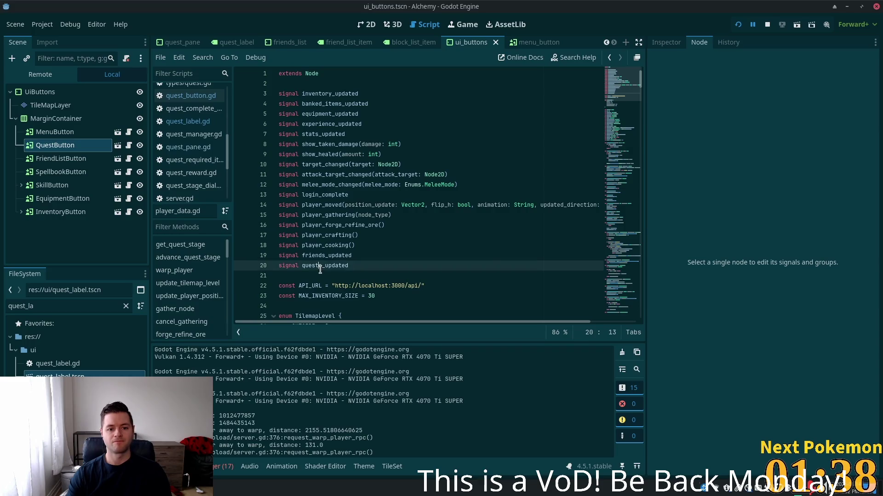
Search player_data.gd for every quests_updated emit, ending at update_player_quests
{"action": "double_click", "coordinate": [321, 265]}
{"action": "key", "text": "ctrl+f"}
{"action": "key", "text": "Return"}
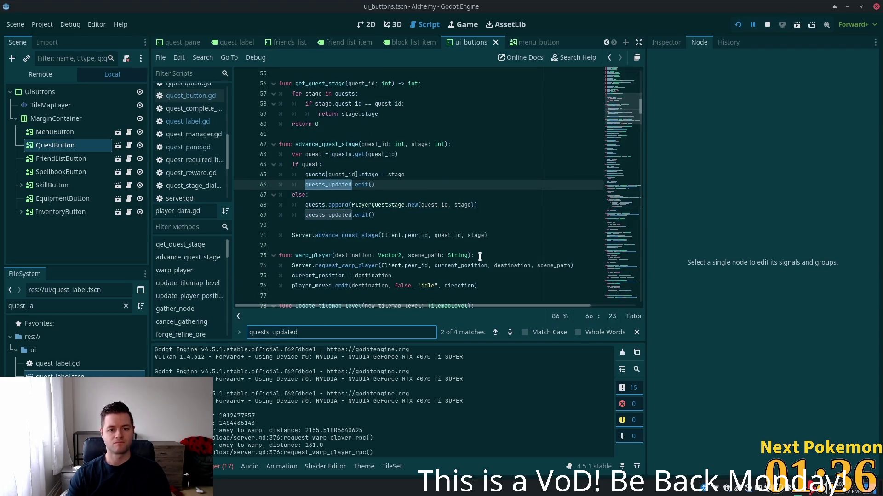
{"action": "key", "text": "Return"}
{"action": "key", "text": "Return"}
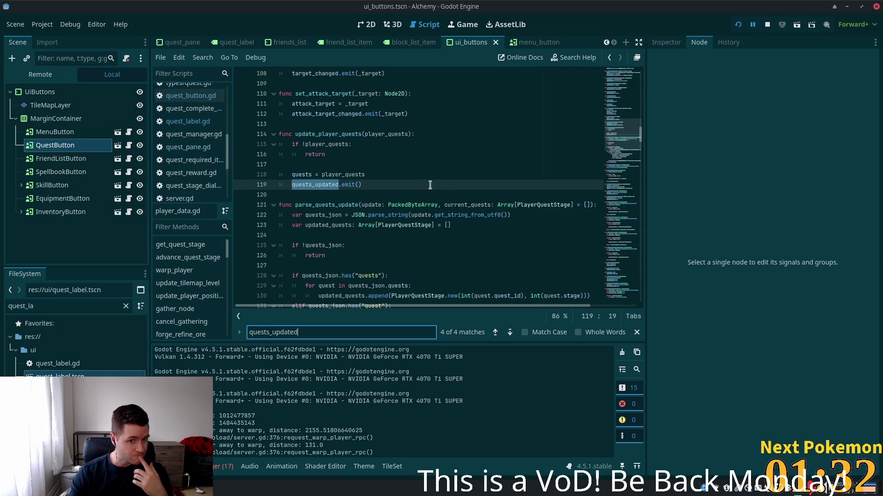
{"action": "double_click", "coordinate": [328, 134]}
{"action": "key", "text": "ctrl+c"}
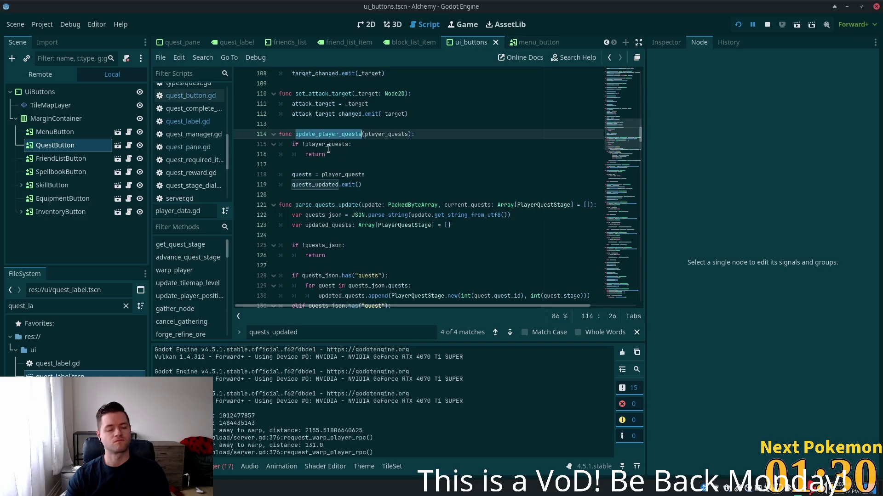
Search the project for update_player_quests and review its definition and the client_rpc.gd call
{"action": "key", "text": "alt+Tab"}
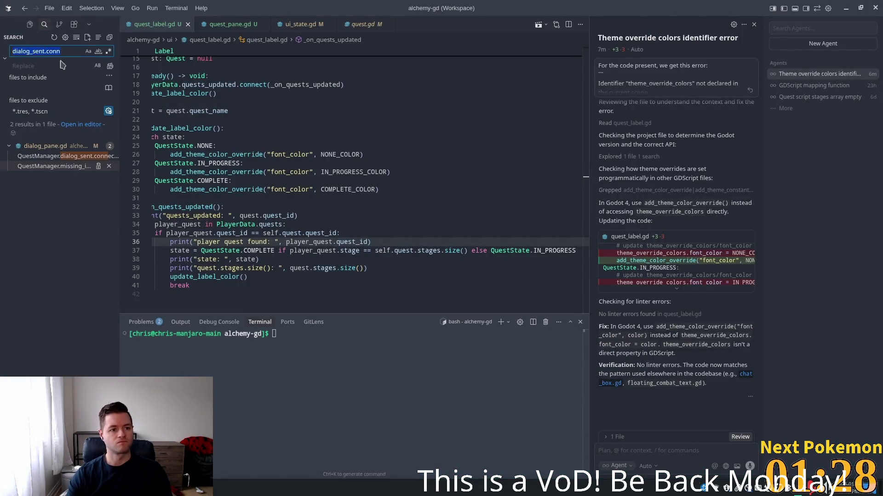
{"action": "key", "text": "ctrl+v"}
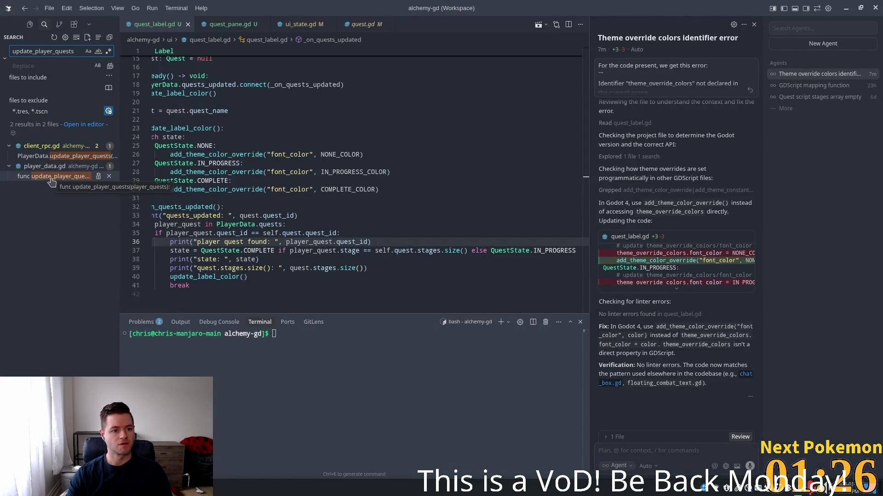
{"action": "left_click", "coordinate": [50, 177]}
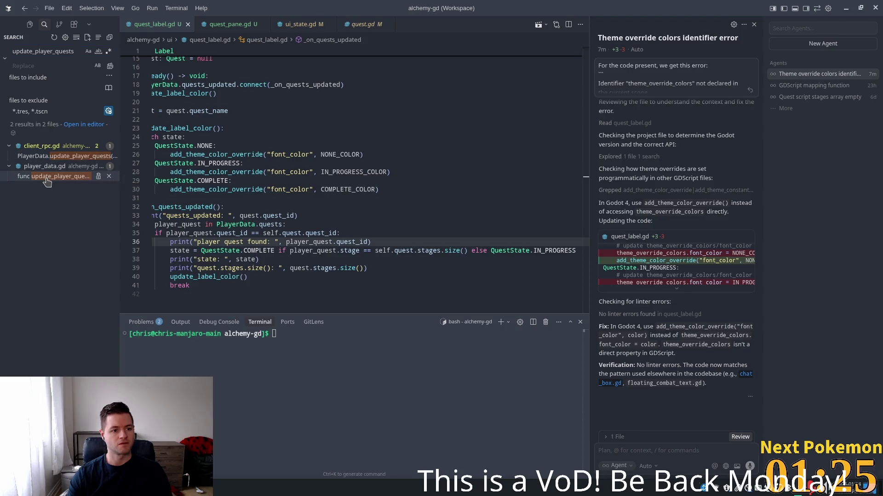
{"action": "left_click", "coordinate": [48, 156]}
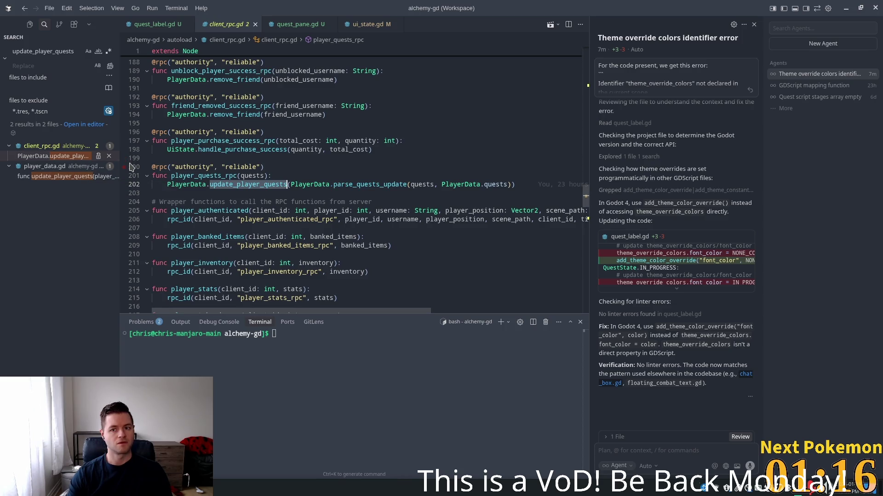
{"action": "left_click", "coordinate": [68, 158]}
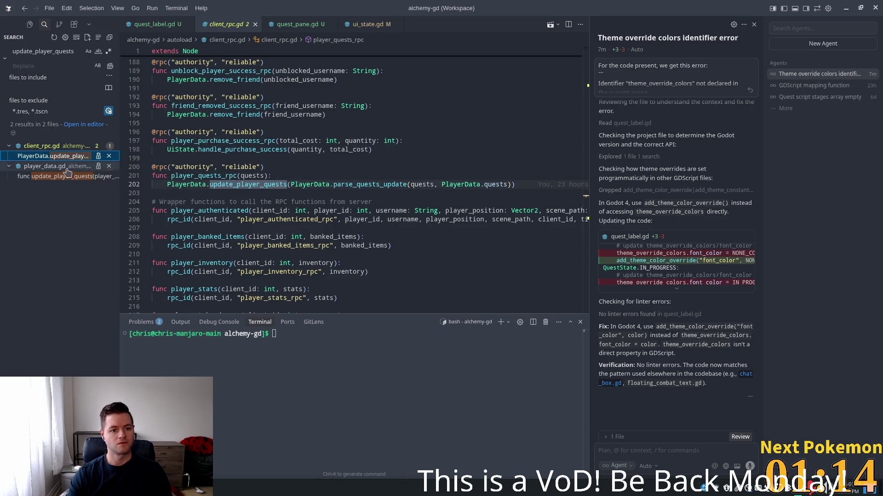
{"action": "left_click", "coordinate": [67, 176]}
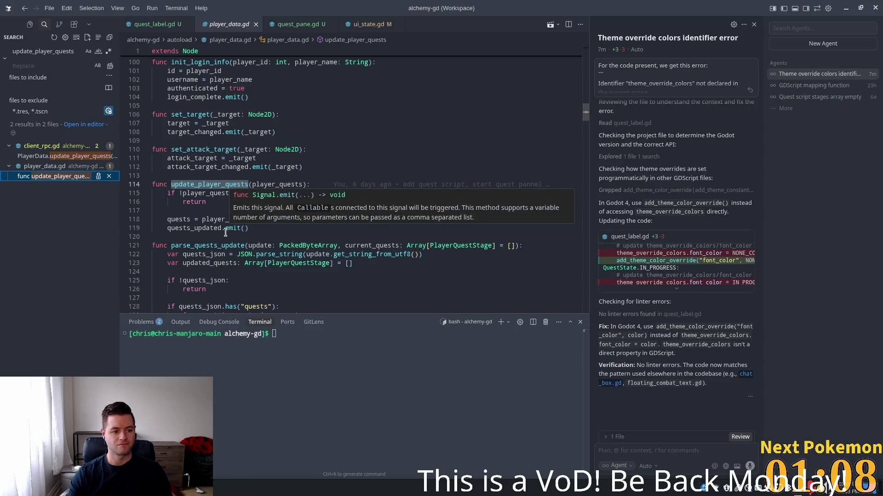
{"action": "left_click", "coordinate": [200, 229]}
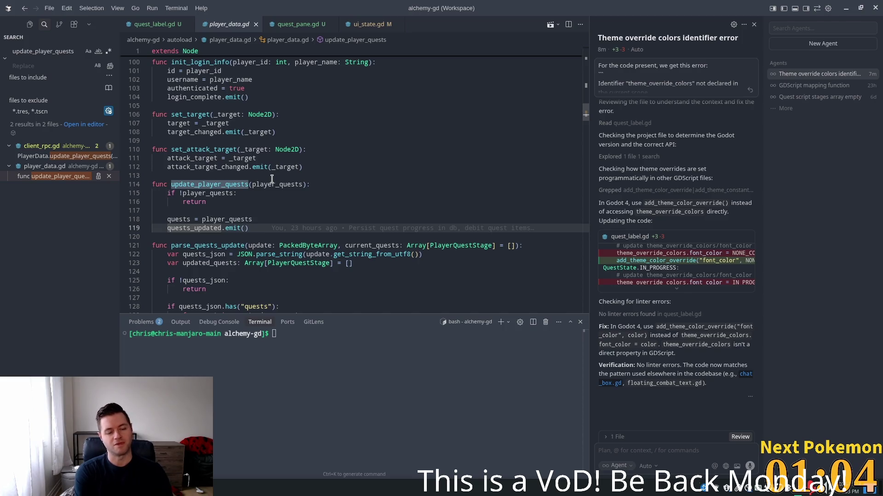
{"action": "left_click", "coordinate": [73, 156]}
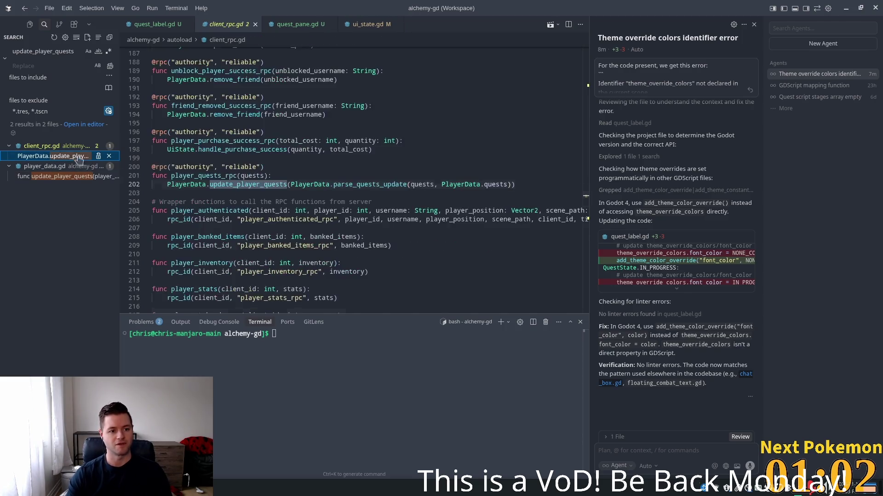
Add a print of the received quests to player_quests_rpc, save client_rpc.gd, and relaunch the game
{"action": "double_click", "coordinate": [196, 176]}
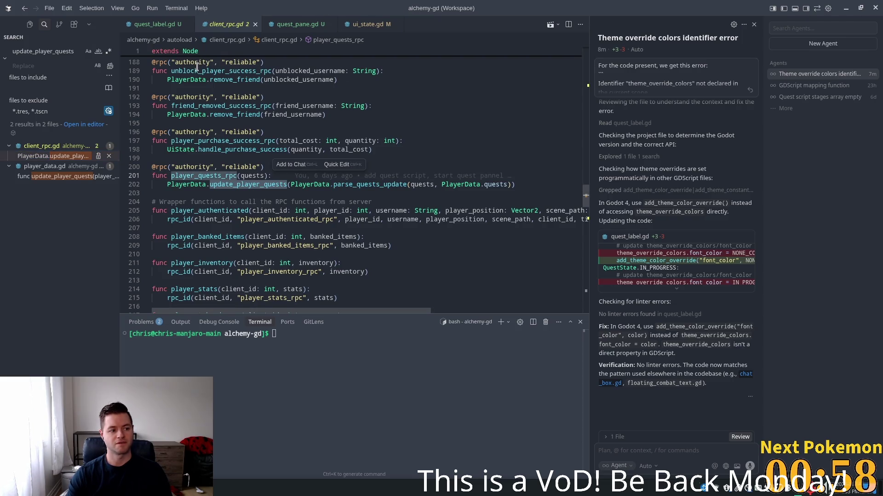
{"action": "left_click", "coordinate": [272, 176]}
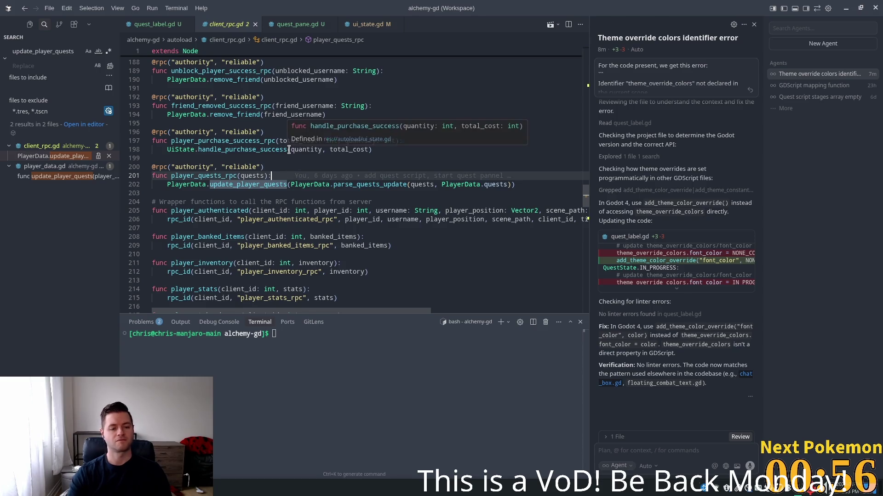
{"action": "key", "text": "Return"}
{"action": "key", "text": "Tab"}
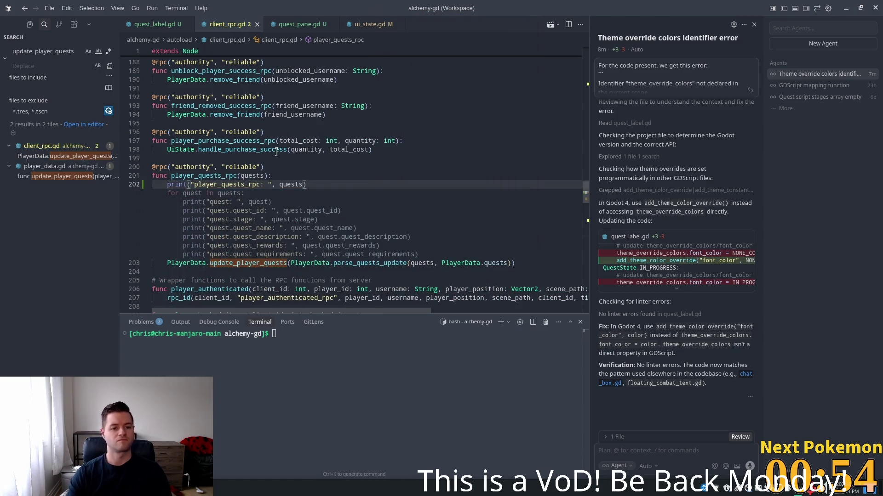
{"action": "left_click", "coordinate": [341, 141]}
{"action": "key", "text": "ctrl+s"}
{"action": "key", "text": "alt+Tab"}
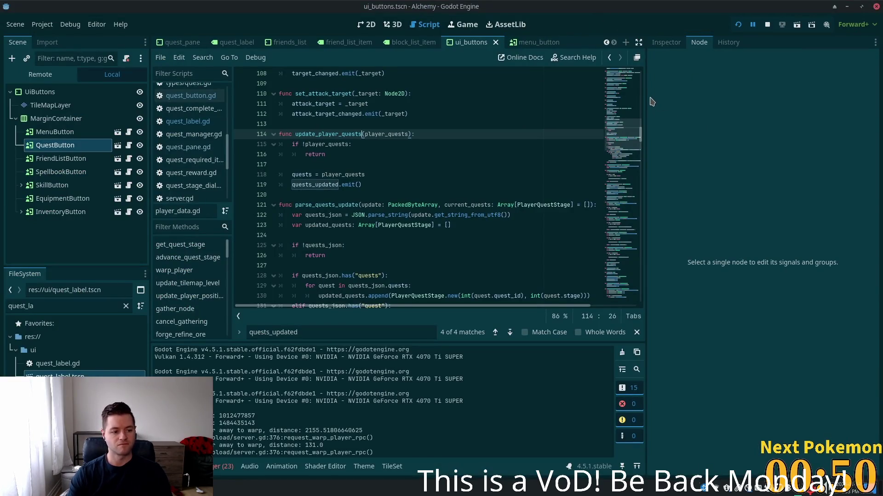
{"action": "left_click", "coordinate": [738, 27]}
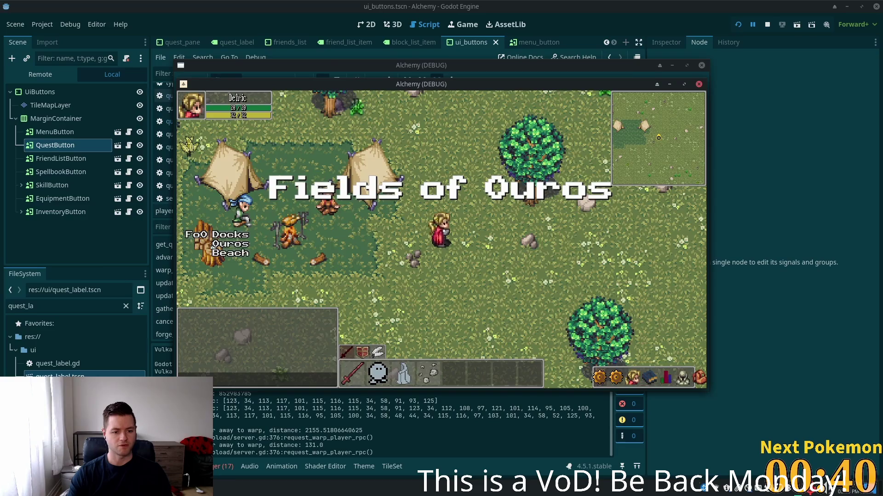
Bring the Godot editor back in front of the running game
{"action": "key", "text": "alt+Tab"}
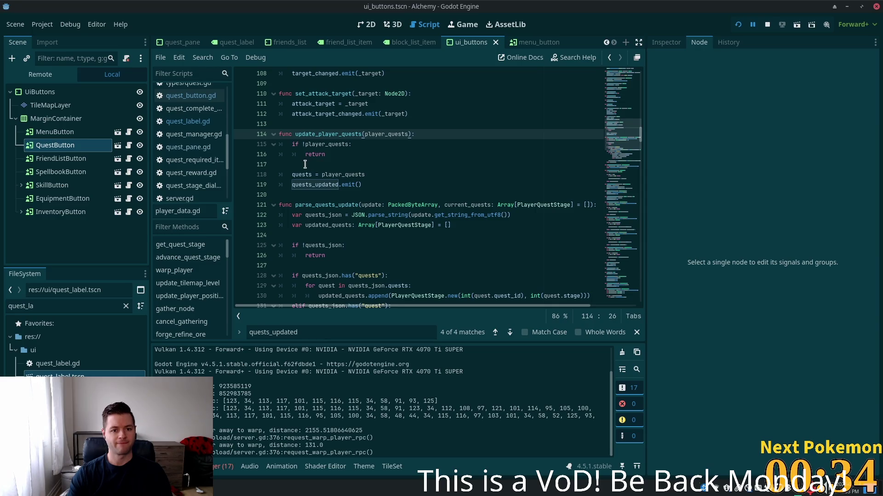
Insert a print("emitting") line just before quests_updated.emit() in update_player_quests
{"action": "left_click", "coordinate": [302, 164]}
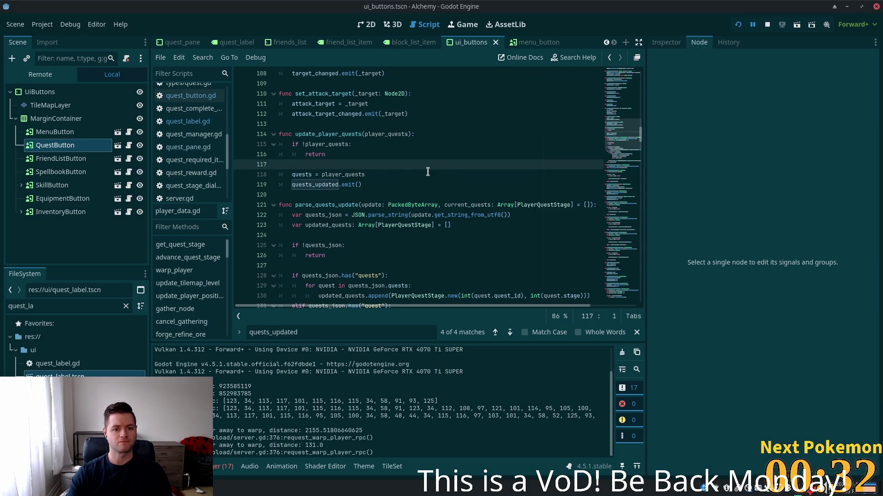
{"action": "key", "text": "Return"}
{"action": "key", "text": "BackSpace"}
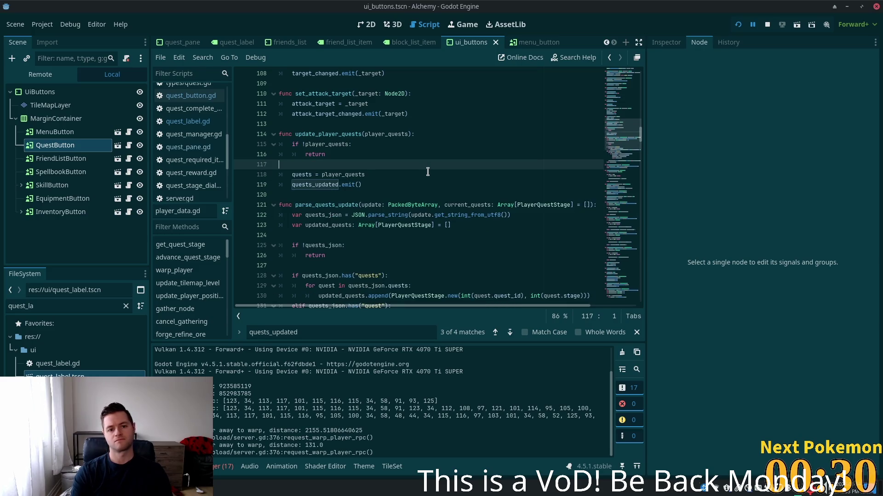
{"action": "key", "text": "Down"}
{"action": "key", "text": "Down"}
{"action": "key", "text": "Up"}
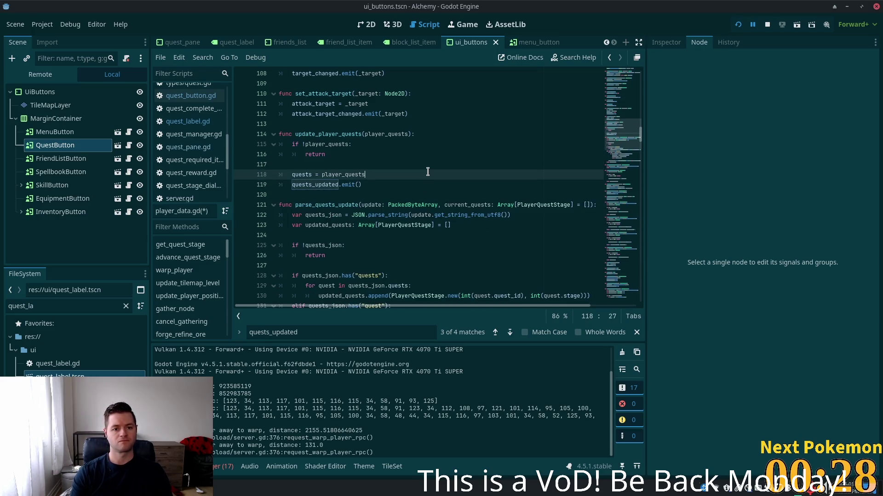
{"action": "key", "text": "End"}
{"action": "key", "text": "Return"}
{"action": "type", "text": "rint(\"emi"}
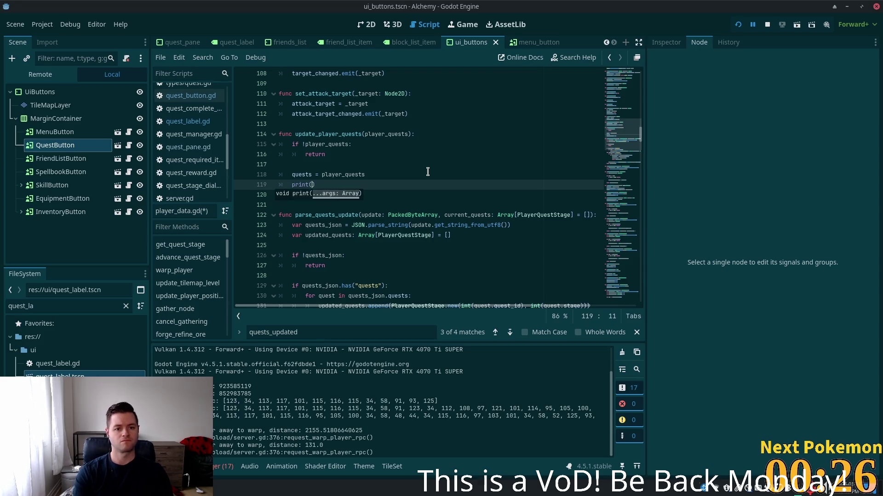
{"action": "type", "text": "tting"}
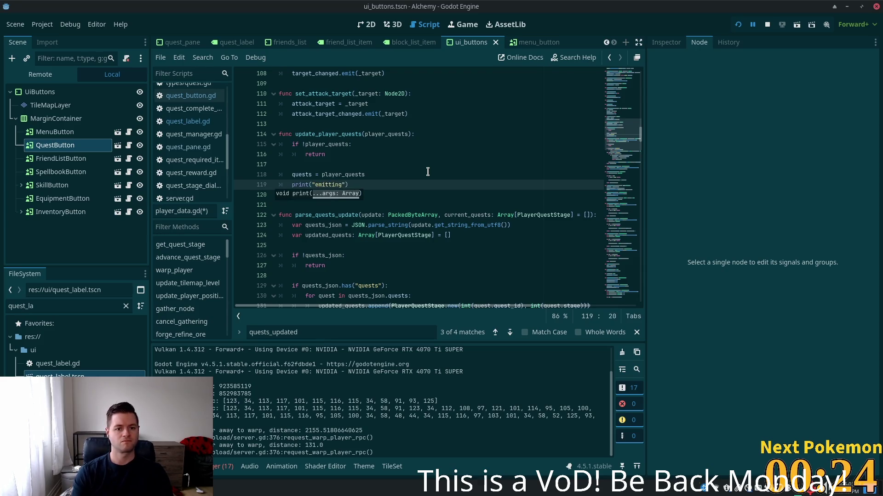
Inspect the quests assignment and player_quests argument on line 118 next to the new print
{"action": "left_click", "coordinate": [428, 169]}
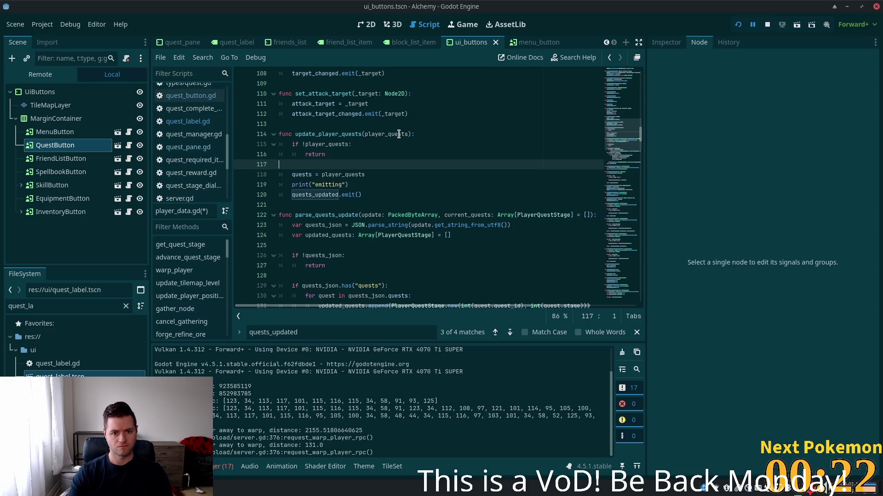
{"action": "double_click", "coordinate": [297, 175]}
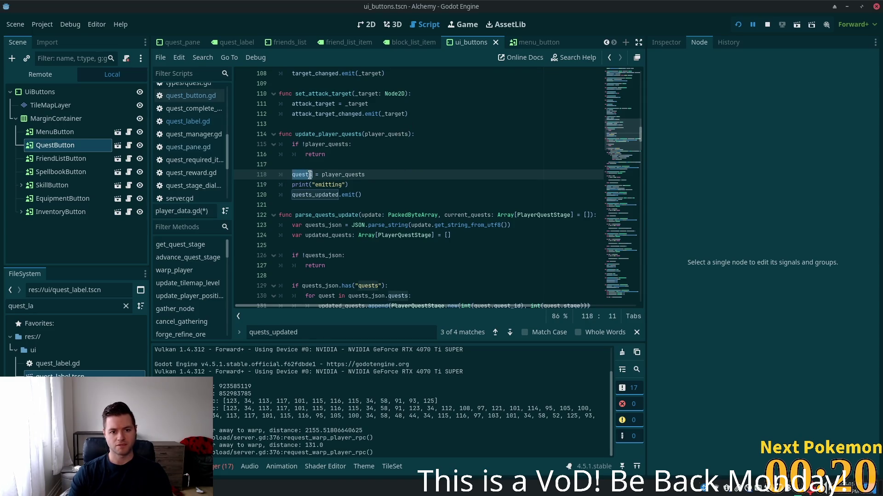
{"action": "mouse_move", "coordinate": [312, 175]}
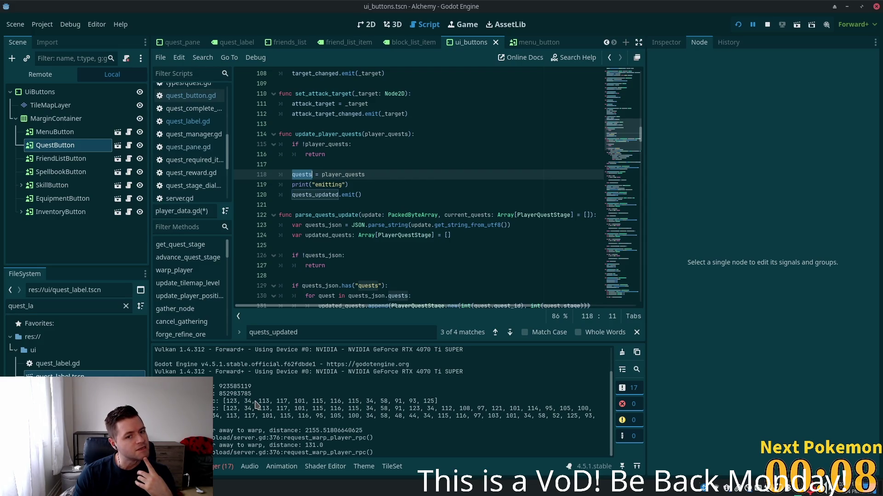
{"action": "double_click", "coordinate": [328, 134]}
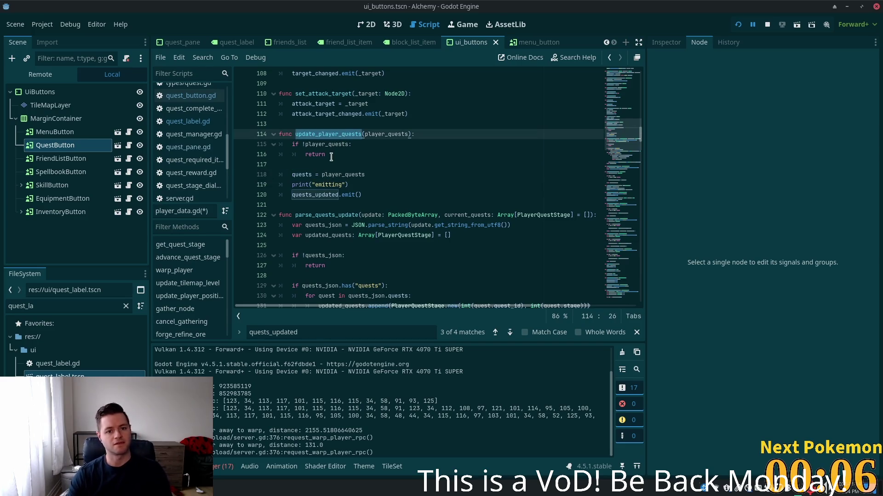
{"action": "double_click", "coordinate": [325, 174]}
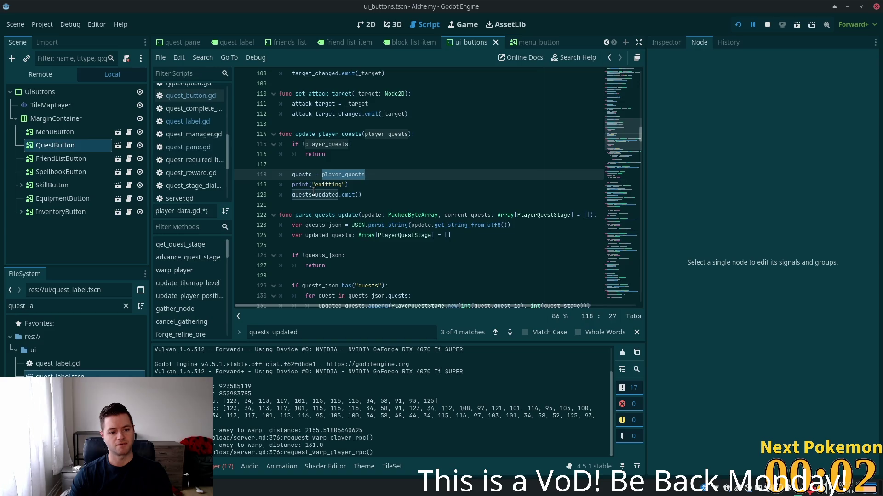
{"action": "left_click", "coordinate": [363, 186]}
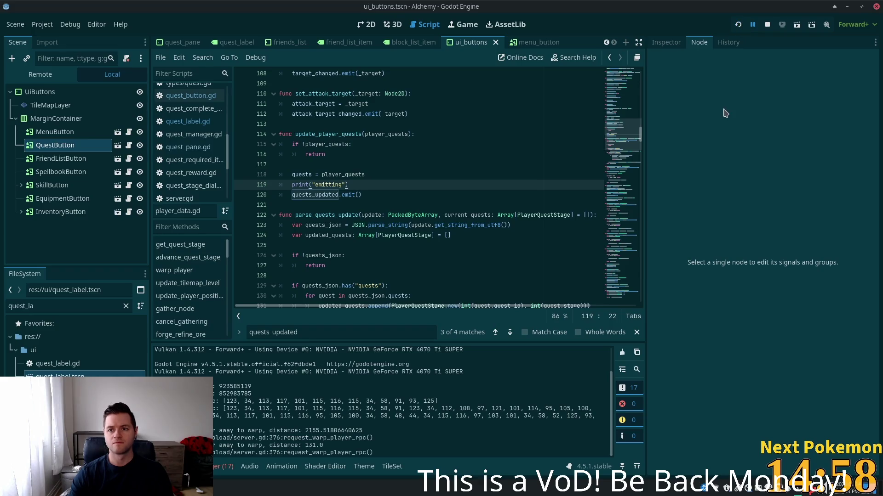
Run the game and examine the scene_file_path error, where default_scene is null for the ouros path
{"action": "left_click", "coordinate": [738, 25]}
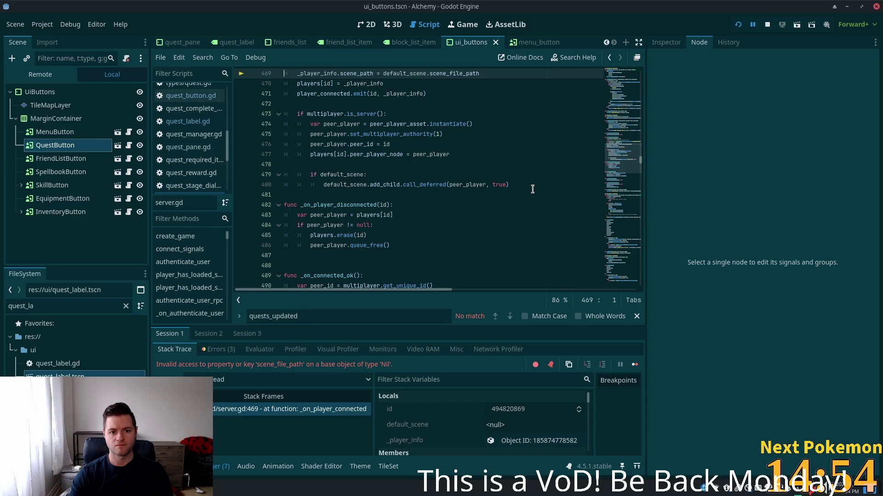
{"action": "scroll", "coordinate": [478, 193], "scroll_direction": "up", "scroll_amount": 3}
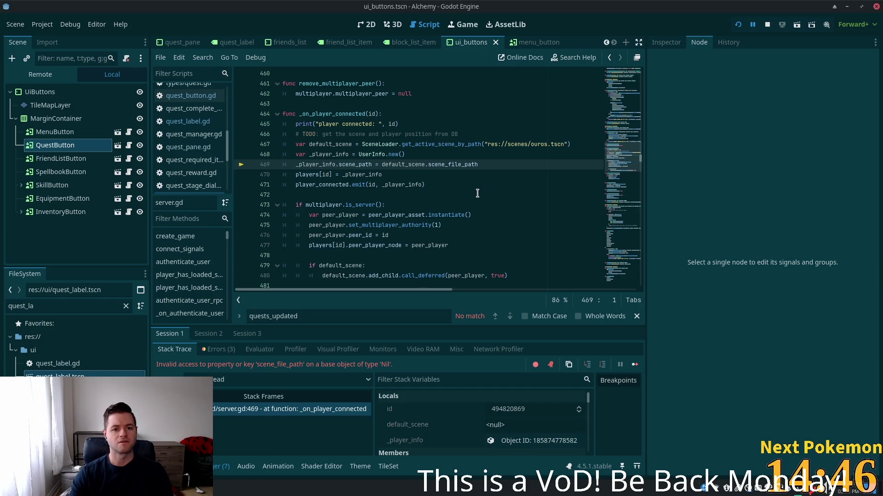
{"action": "double_click", "coordinate": [402, 165]}
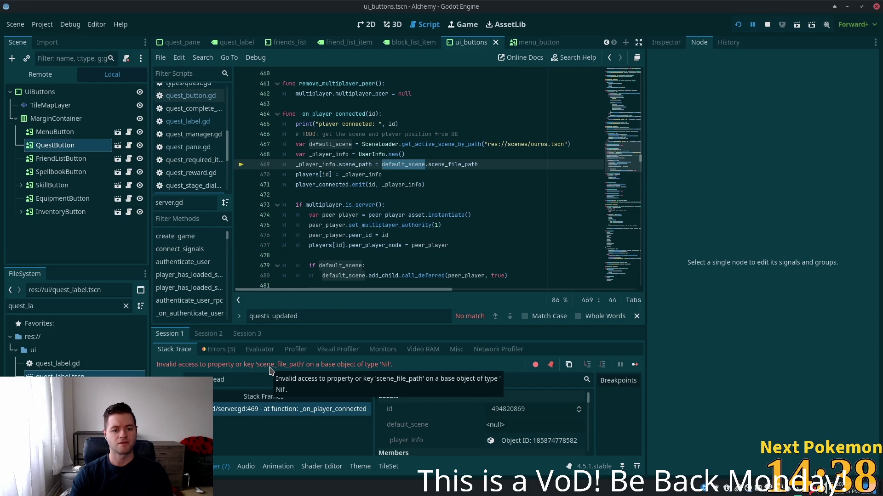
{"action": "double_click", "coordinate": [543, 145]}
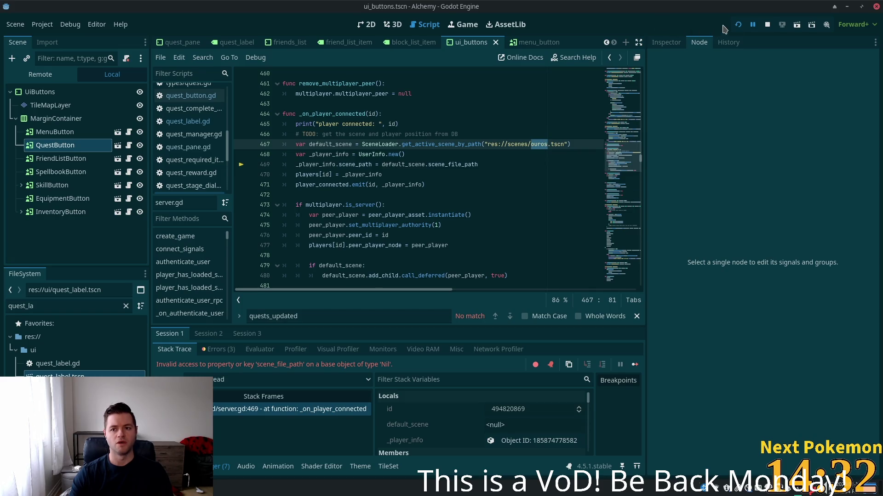
Restart the game so it loads into Ouros, then return to Cursor
{"action": "left_click", "coordinate": [738, 25]}
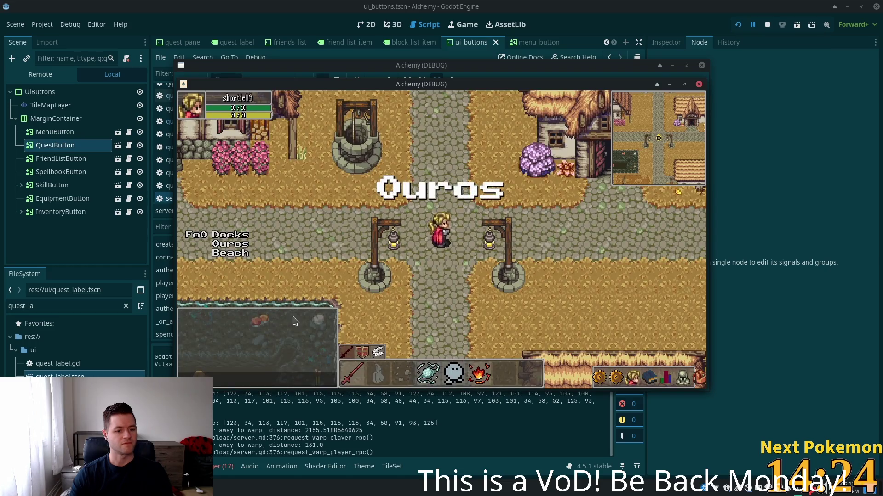
{"action": "key", "text": "alt+Tab"}
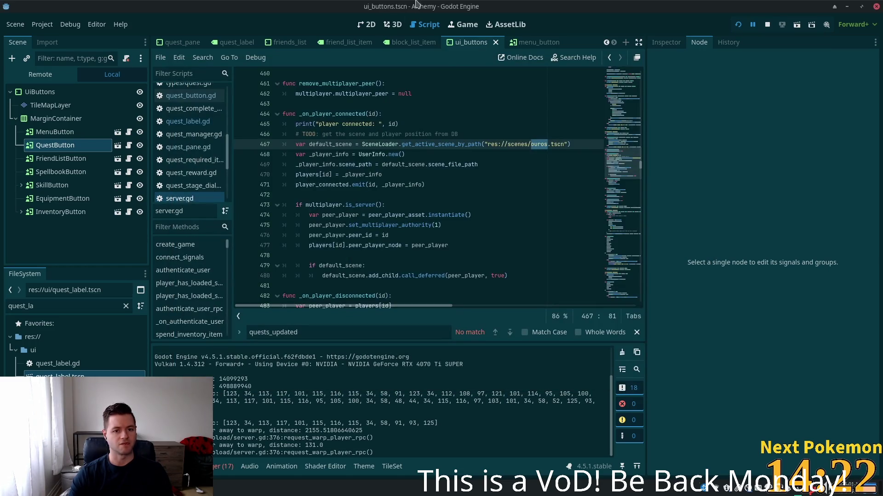
{"action": "scroll", "coordinate": [368, 187], "scroll_direction": "up", "scroll_amount": 5}
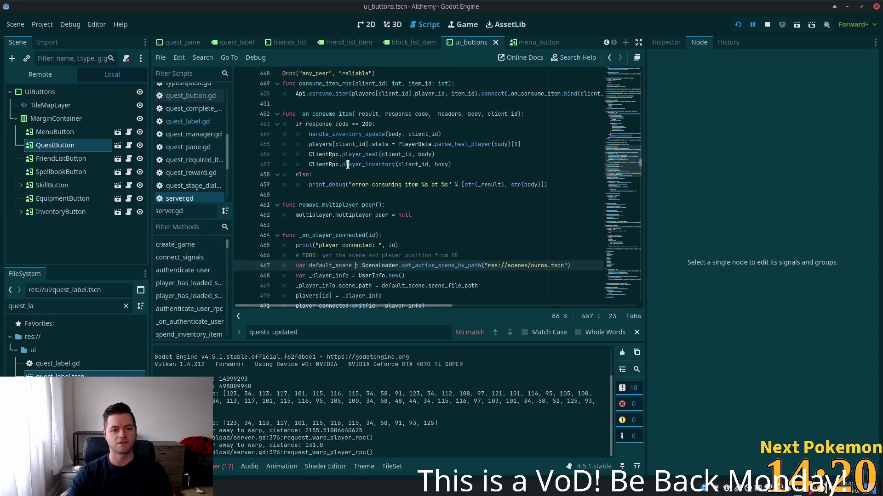
{"action": "scroll", "coordinate": [347, 171], "scroll_direction": "up", "scroll_amount": 1}
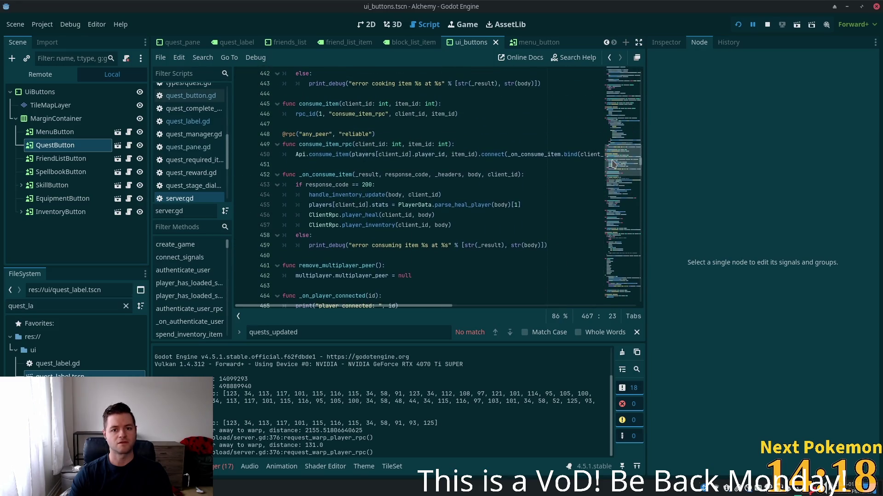
{"action": "key", "text": "alt+Tab"}
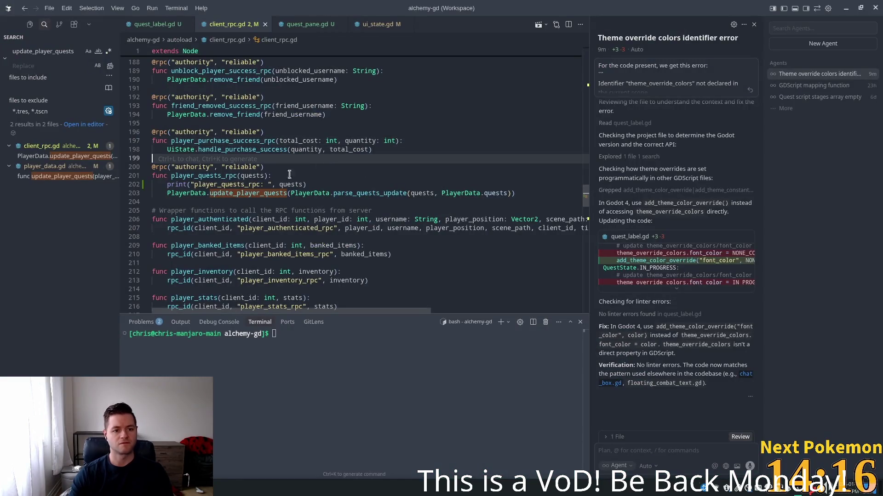
Check handle_purchase_success in client_rpc.gd, then go to update_player_quests in player_data.gd
{"action": "left_click", "coordinate": [226, 173]}
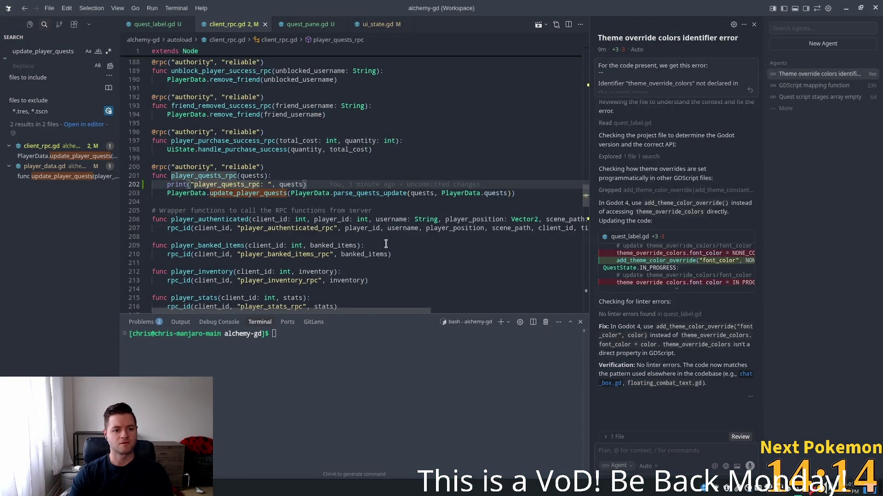
{"action": "left_click", "coordinate": [243, 151], "text": "ctrl"}
{"action": "left_click", "coordinate": [243, 151], "text": "ctrl"}
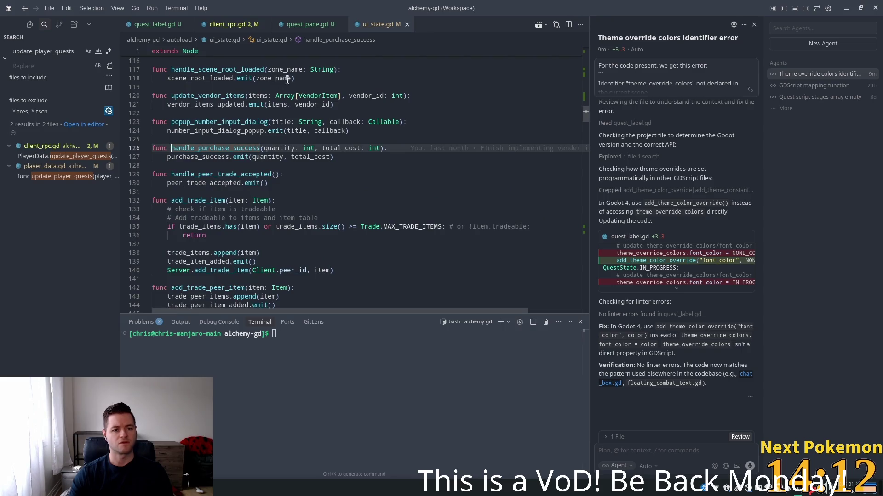
{"action": "left_click", "coordinate": [230, 24]}
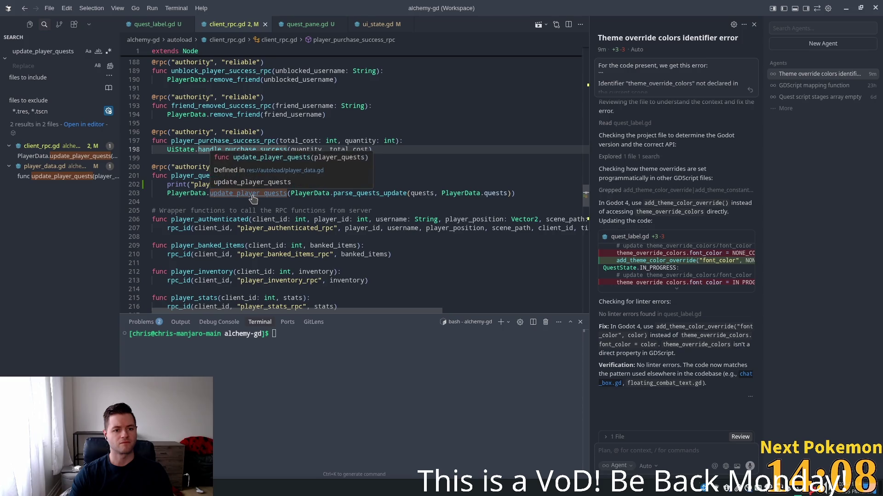
{"action": "left_click", "coordinate": [255, 198], "text": "ctrl"}
Change line 118 to quests = parse_quests_update(player_quests, quests)
{"action": "double_click", "coordinate": [226, 220]}
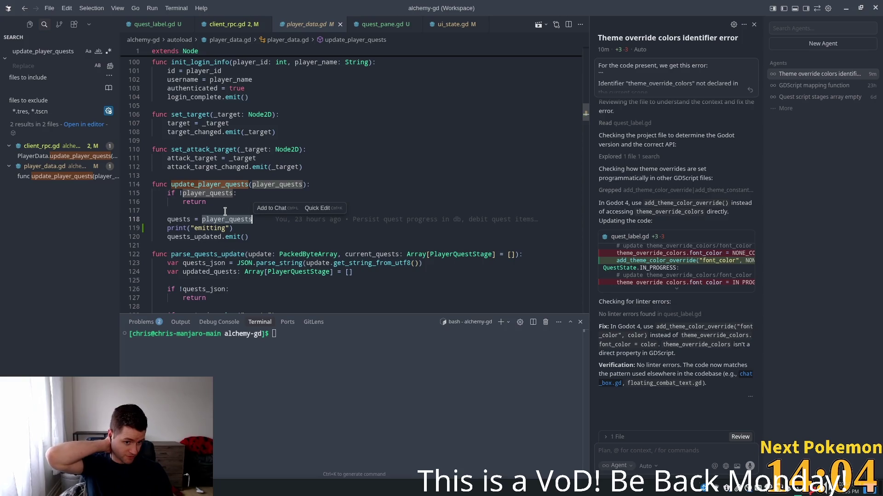
{"action": "left_click", "coordinate": [248, 243]}
{"action": "key", "text": "ctrl+alt+minus"}
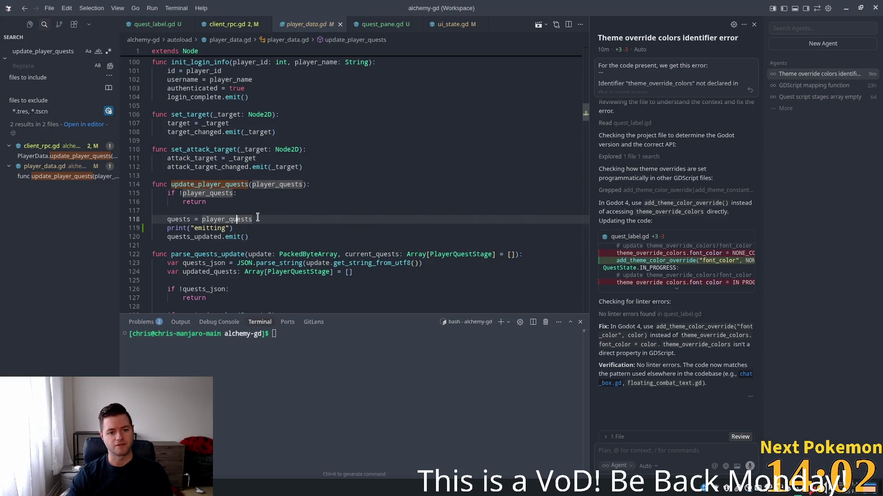
{"action": "double_click", "coordinate": [193, 254]}
{"action": "key", "text": "ctrl+c"}
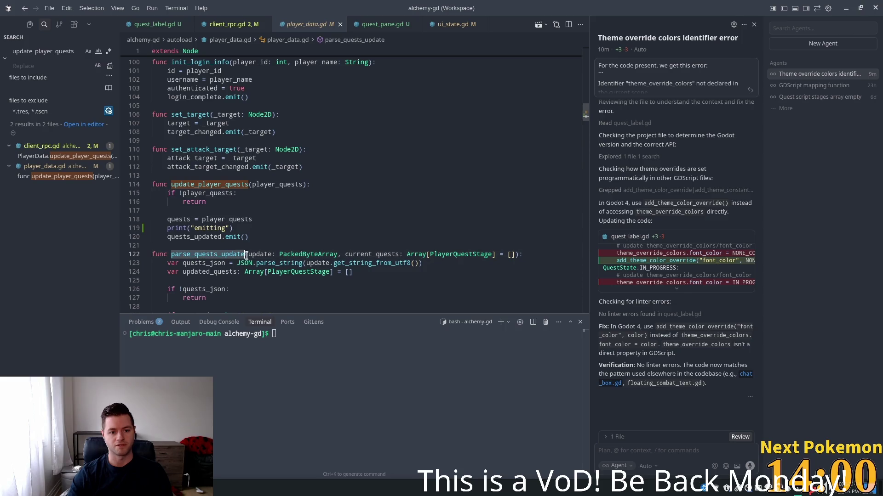
{"action": "key", "text": "ctrl+alt+minus"}
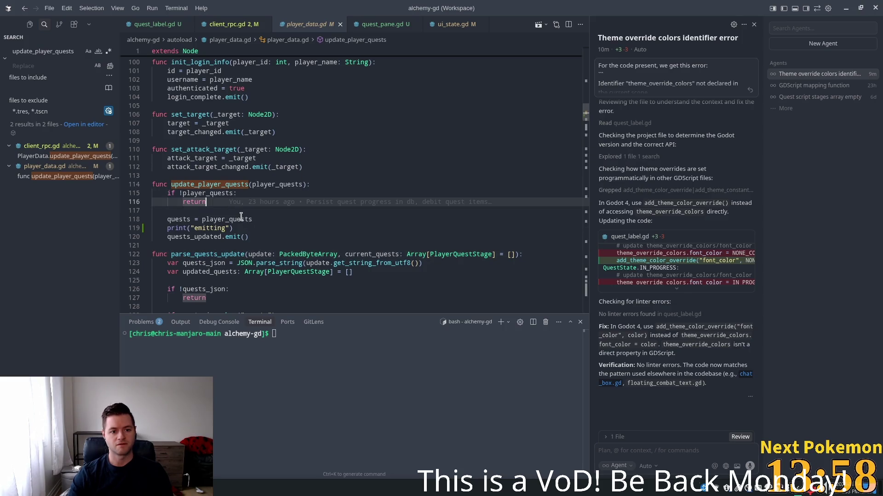
{"action": "key", "text": "ctrl+v"}
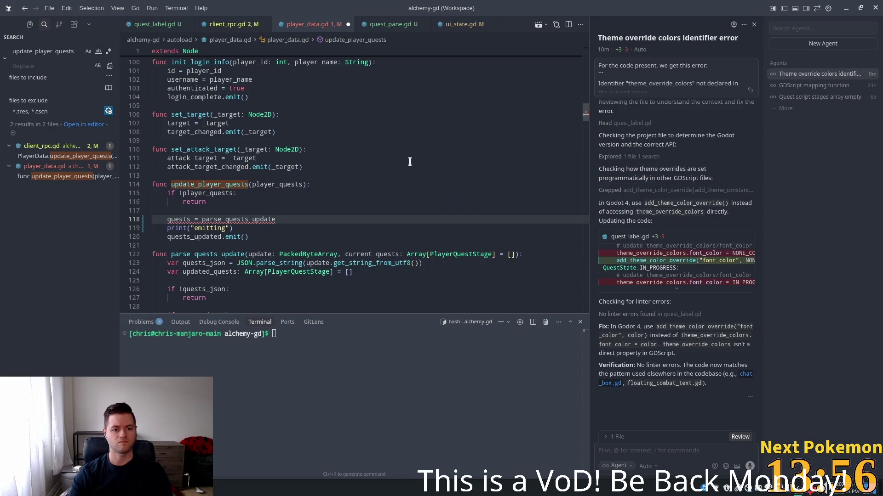
{"action": "type", "text": "(player_quests"}
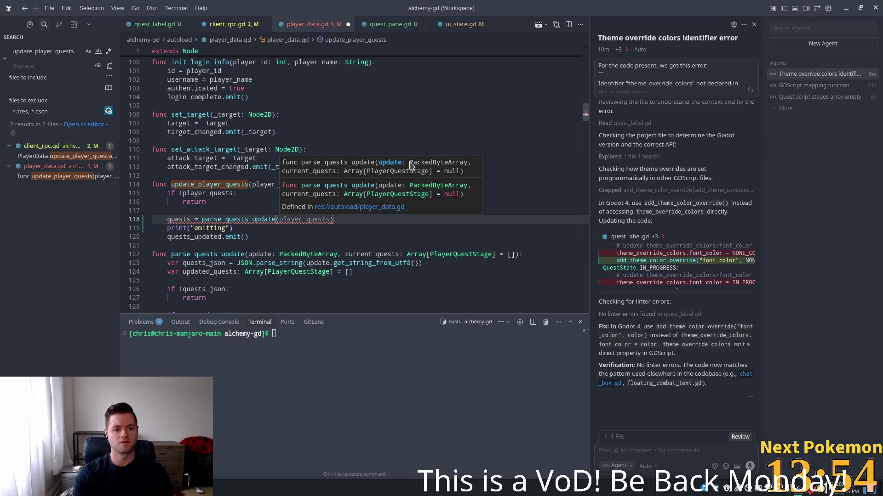
{"action": "type", "text": ", "}
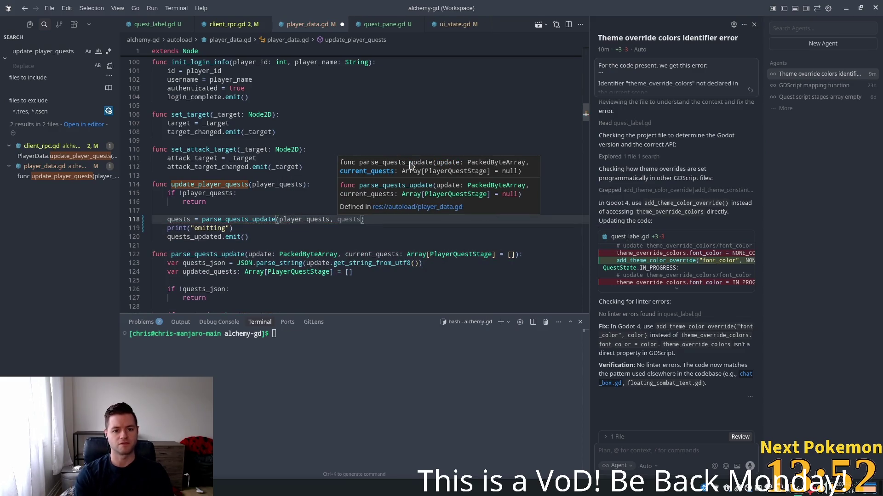
{"action": "type", "text": "quests"}
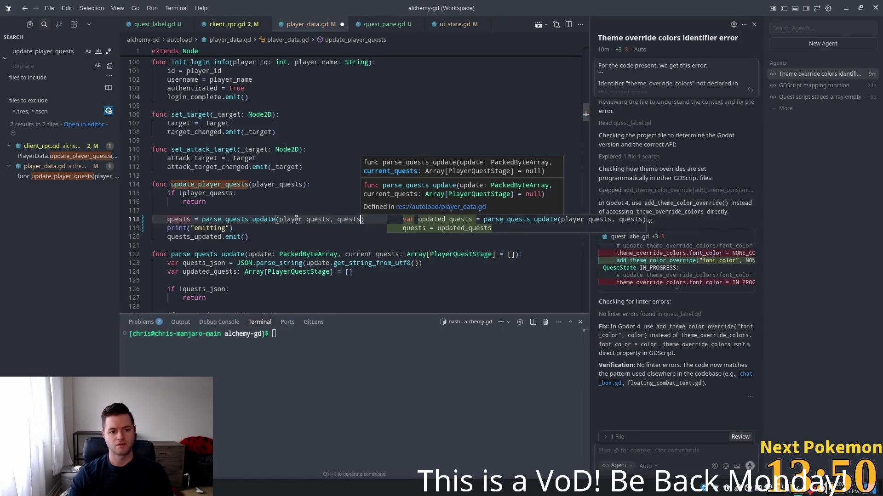
Save player_data.gd and start a project-wide search for quests_updated
{"action": "left_click", "coordinate": [226, 228]}
{"action": "left_click", "coordinate": [206, 237]}
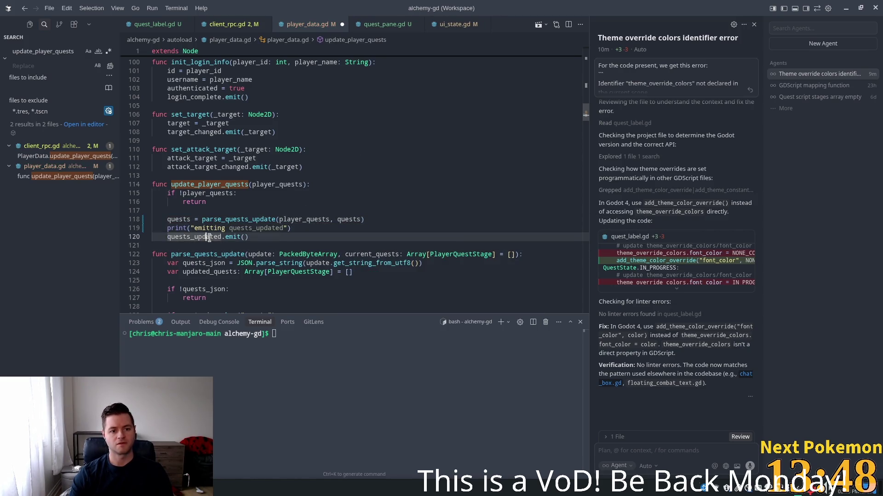
{"action": "key", "text": "ctrl+s"}
{"action": "key", "text": "Up"}
{"action": "key", "text": "Up"}
{"action": "key", "text": "Up"}
{"action": "key", "text": "Up"}
{"action": "key", "text": "Home"}
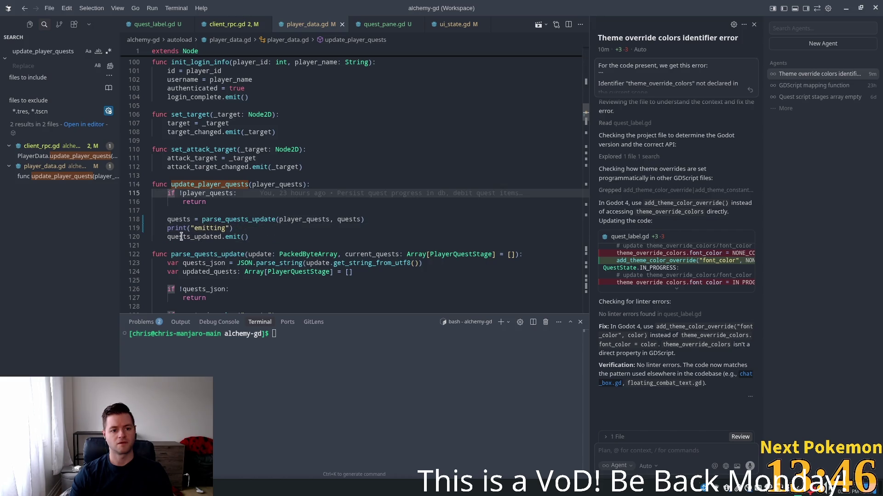
{"action": "left_click", "coordinate": [182, 237]}
{"action": "key", "text": "ctrl+shift+f"}
{"action": "type", "text": "quests_updated"}
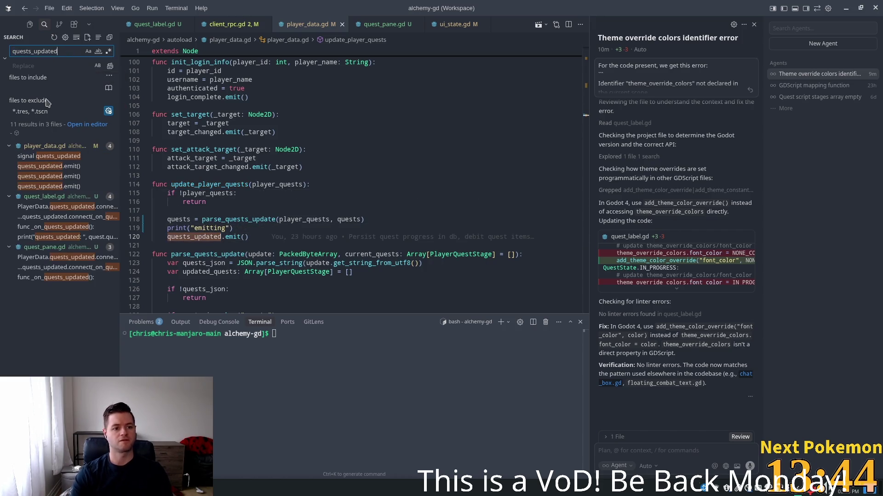
Narrow the search to quests_updated.con and open quest_pane.gd's connect line in _ready
{"action": "type", "text": ".con"}
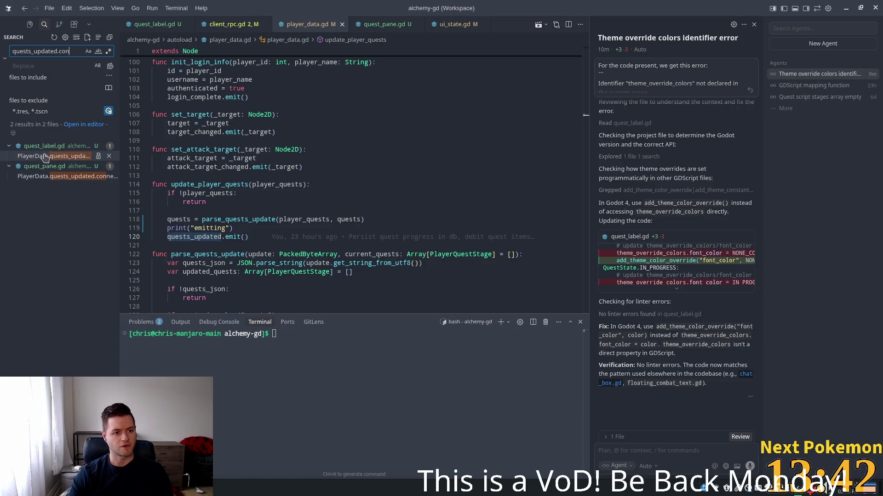
{"action": "left_click", "coordinate": [69, 179]}
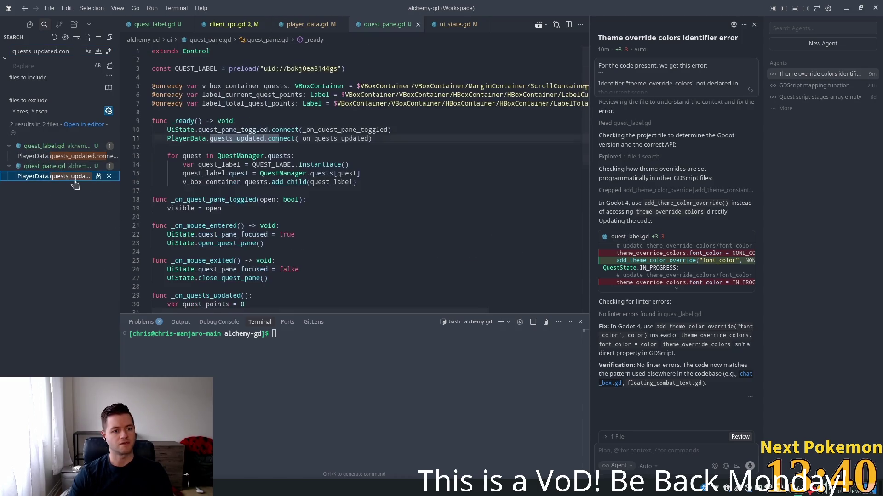
{"action": "left_click", "coordinate": [234, 130]}
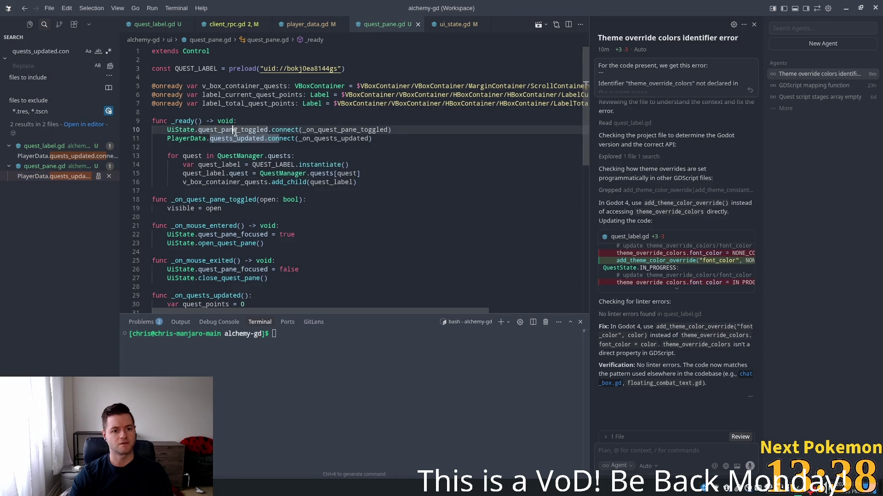
{"action": "left_click", "coordinate": [242, 138]}
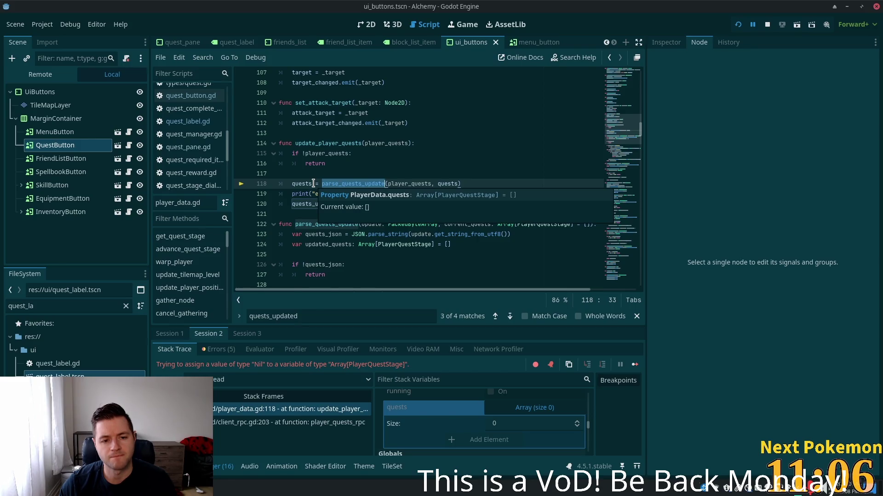
Go from the parse_quests_update call on line 118 to its definition
{"action": "left_click", "coordinate": [340, 165]}
{"action": "left_click", "coordinate": [331, 177]}
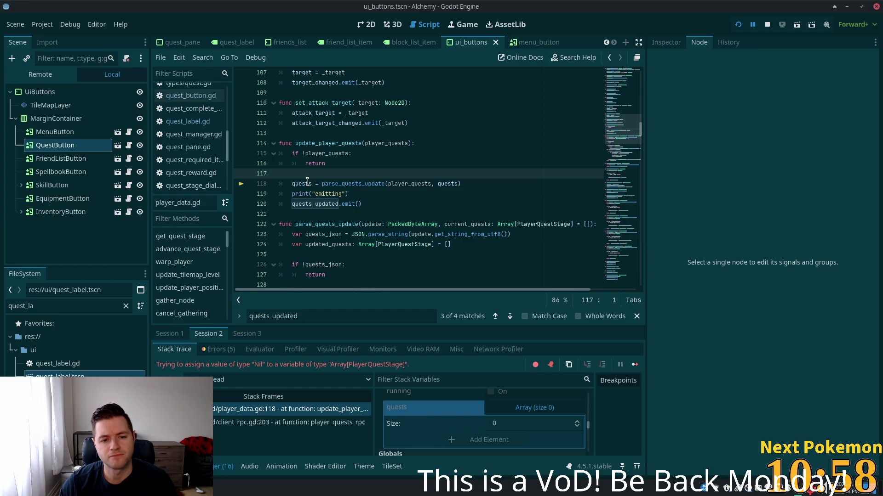
{"action": "double_click", "coordinate": [334, 184]}
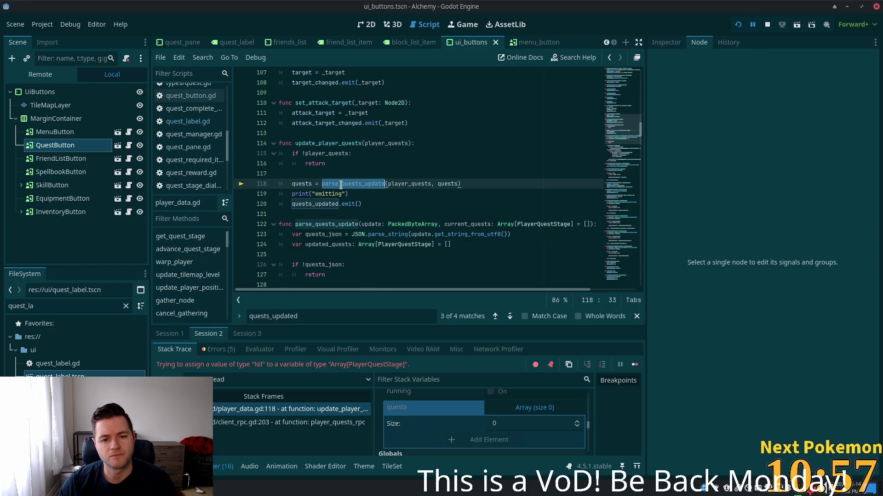
{"action": "left_click", "coordinate": [375, 184], "text": "ctrl"}
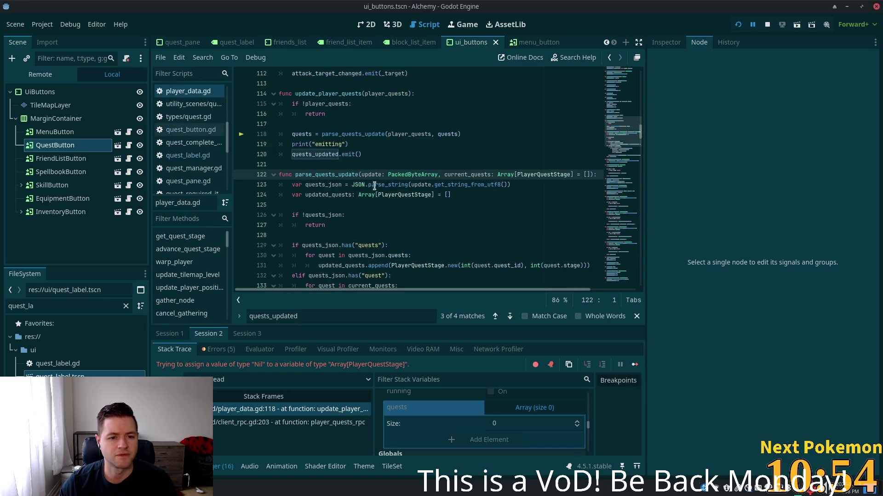
{"action": "scroll", "coordinate": [339, 202], "scroll_direction": "down", "scroll_amount": 1}
Make the empty quests_json check on line 127 return [] instead of a bare return
{"action": "double_click", "coordinate": [324, 155]}
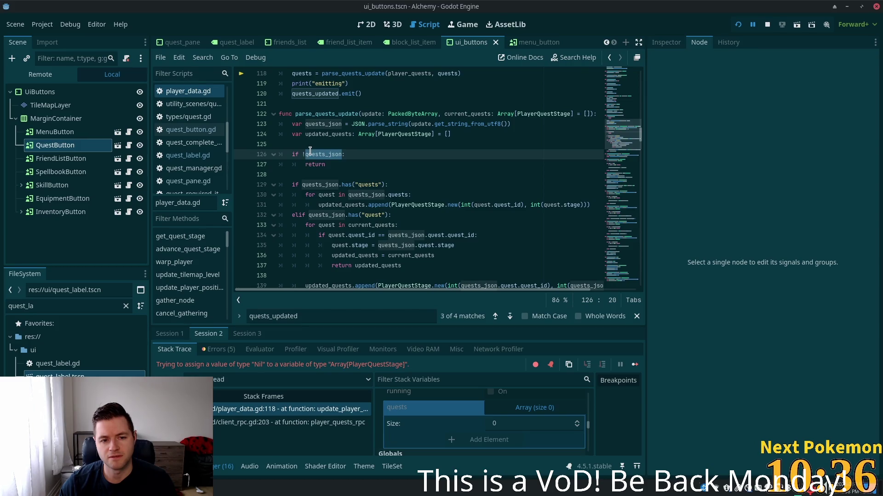
{"action": "left_click", "coordinate": [312, 155]}
{"action": "left_click", "coordinate": [343, 164]}
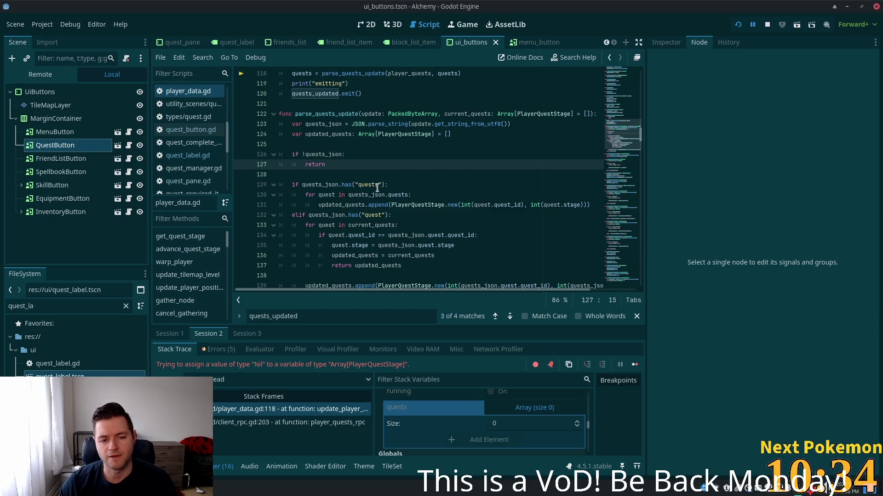
{"action": "scroll", "coordinate": [393, 178], "scroll_direction": "down", "scroll_amount": 2}
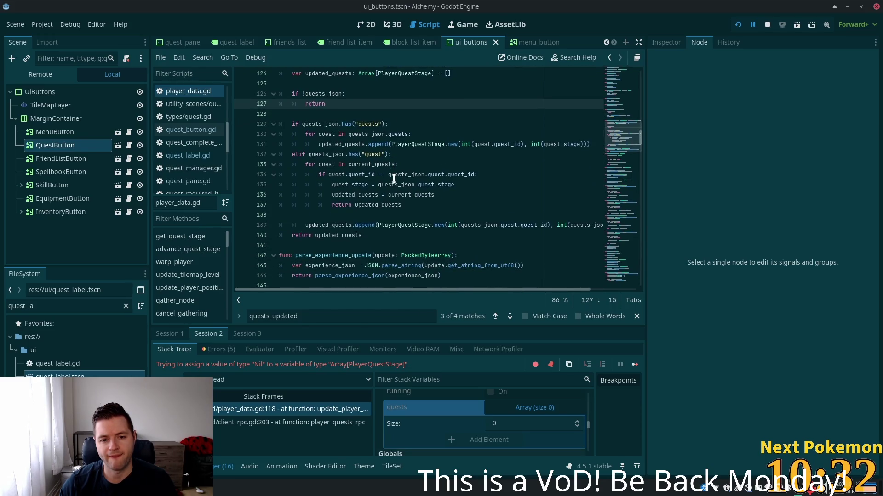
{"action": "scroll", "coordinate": [395, 179], "scroll_direction": "up", "scroll_amount": 3}
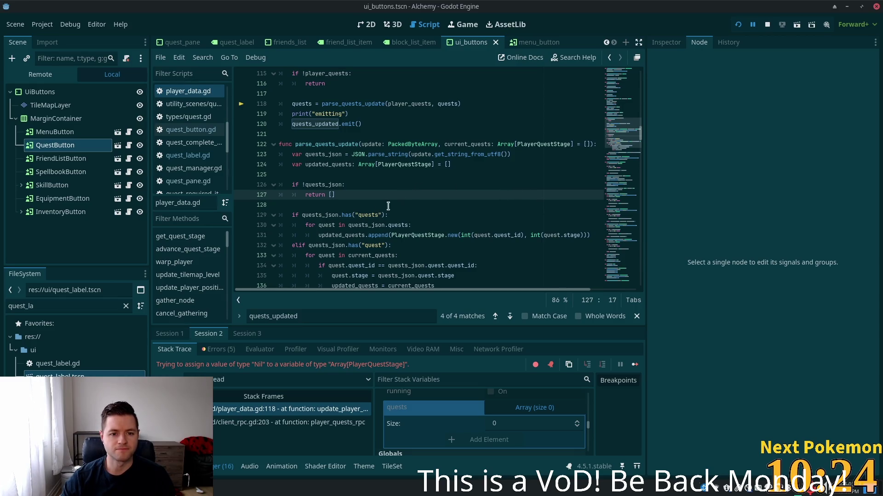
{"action": "scroll", "coordinate": [377, 207], "scroll_direction": "down", "scroll_amount": 2}
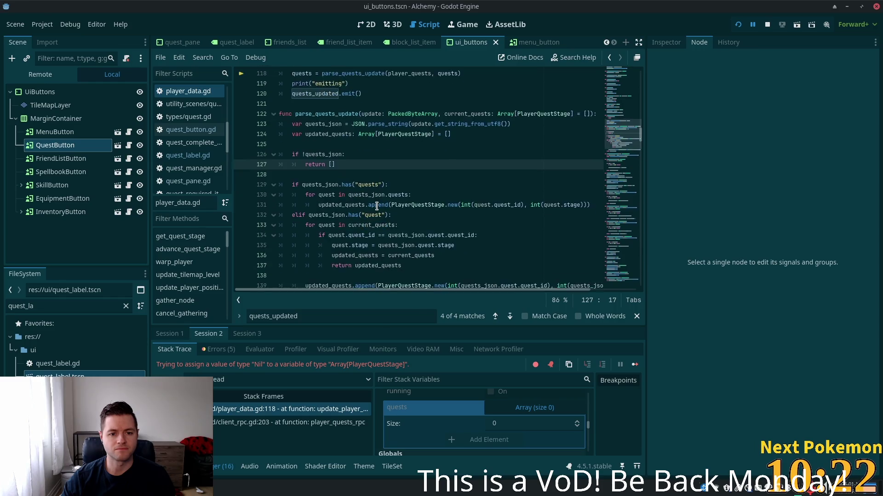
Restart the running game and locate the parse_quests_update definition in player_data.gd
{"action": "left_click", "coordinate": [738, 25]}
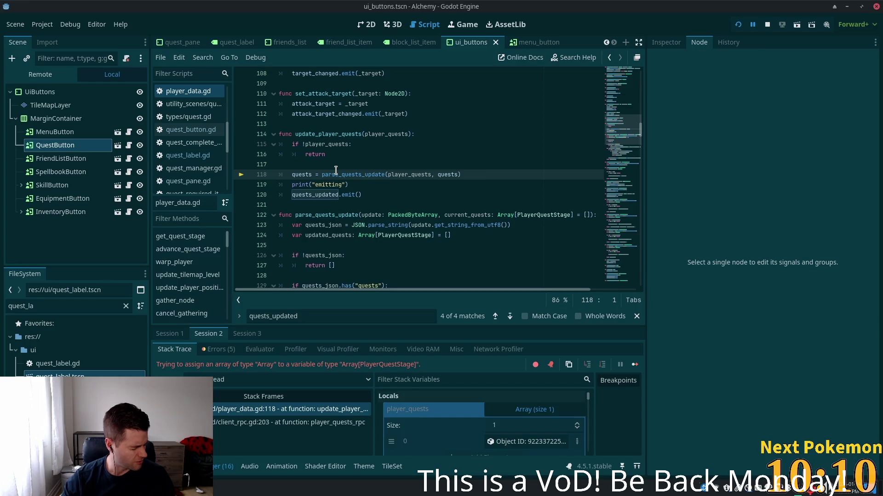
{"action": "mouse_move", "coordinate": [335, 172]}
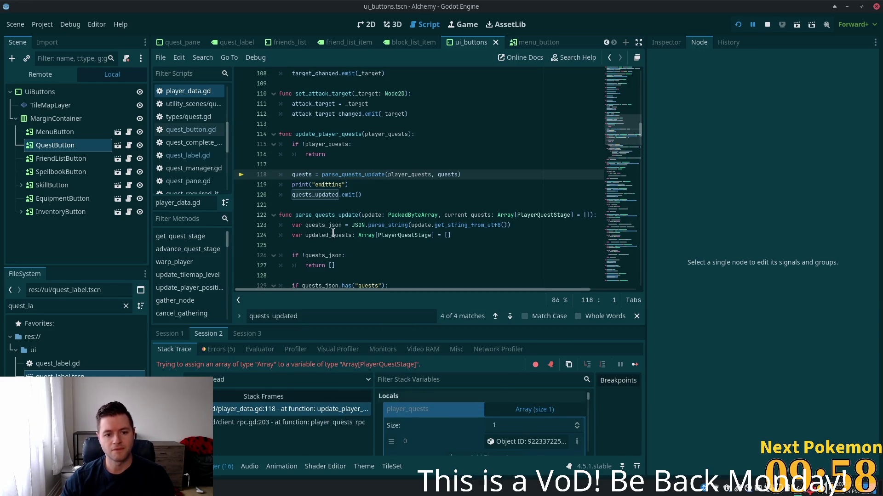
{"action": "left_click", "coordinate": [341, 177]}
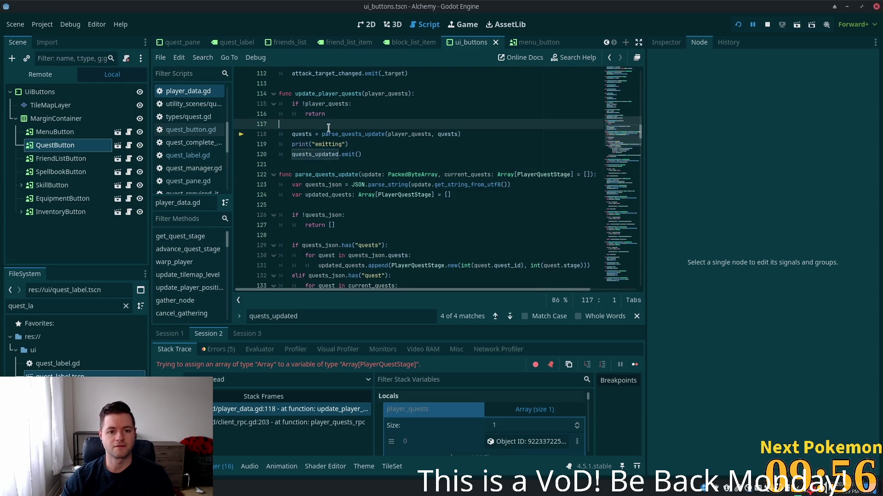
{"action": "scroll", "coordinate": [368, 210], "scroll_direction": "up", "scroll_amount": 2}
{"action": "left_click", "coordinate": [363, 212]}
{"action": "scroll", "coordinate": [363, 211], "scroll_direction": "down", "scroll_amount": 3}
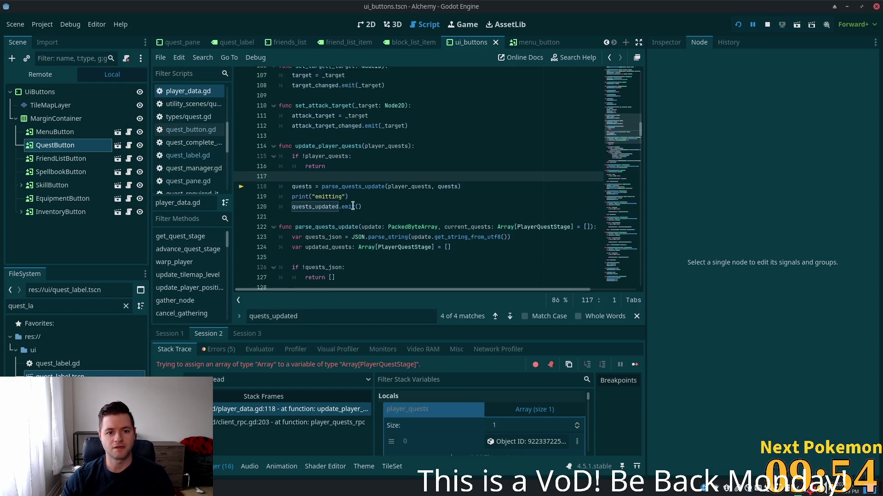
{"action": "key", "text": "Down"}
{"action": "key", "text": "Down"}
{"action": "key", "text": "Down"}
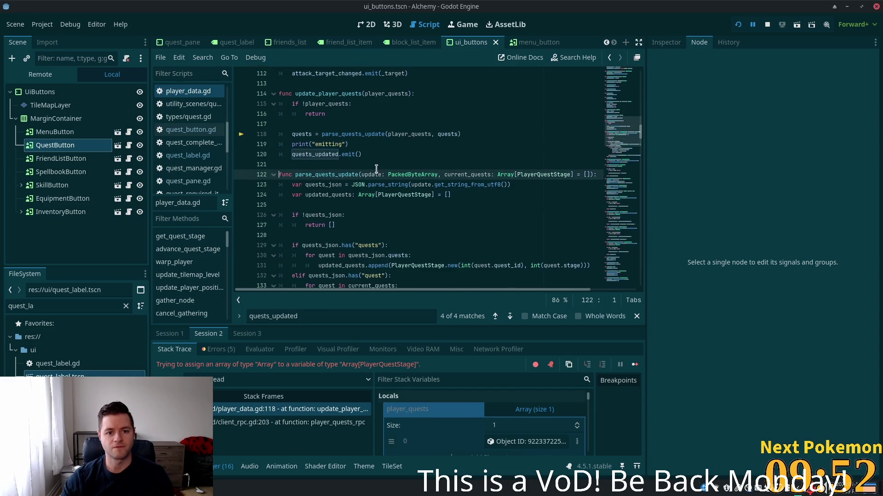
{"action": "scroll", "coordinate": [337, 195], "scroll_direction": "down", "scroll_amount": 1}
{"action": "left_click", "coordinate": [349, 193]}
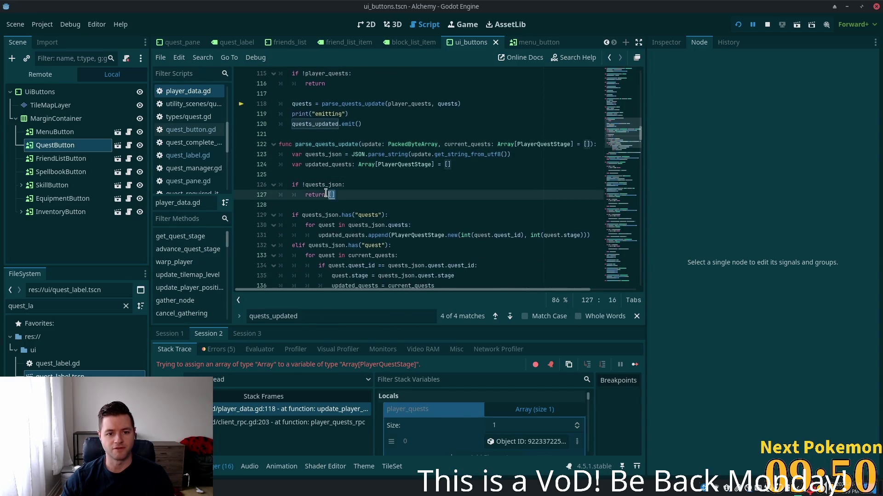
Make parse_quests_update's early return give back updated_quests, save player_data.gd, and relaunch the game
{"action": "key", "text": "BackSpace"}
{"action": "key", "text": "BackSpace"}
{"action": "left_click", "coordinate": [400, 181]}
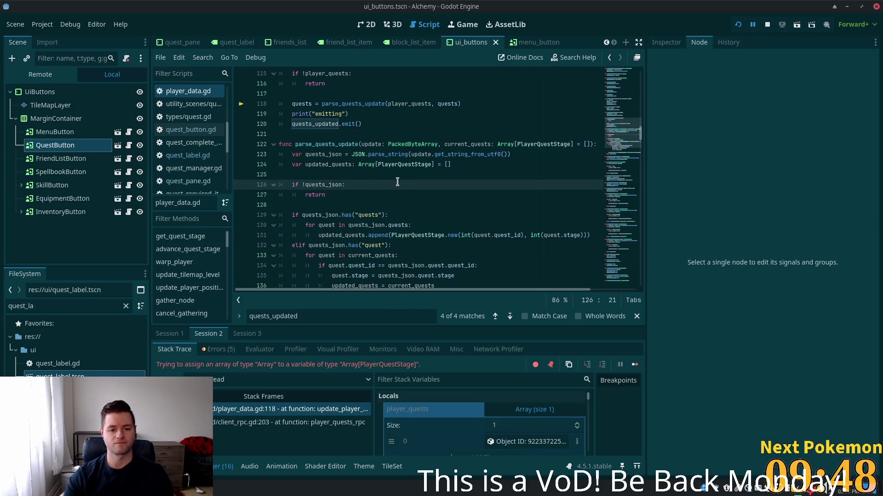
{"action": "key", "text": "Return"}
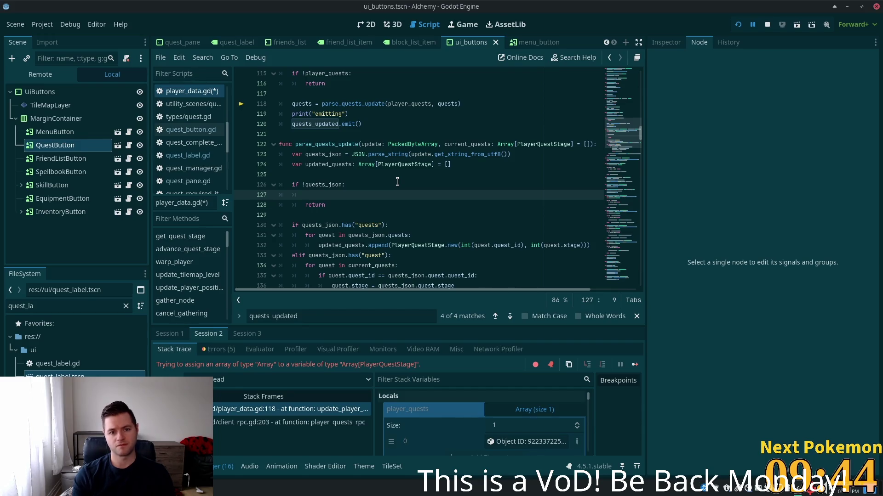
{"action": "key", "text": "BackSpace"}
{"action": "key", "text": "BackSpace"}
{"action": "key", "text": "BackSpace"}
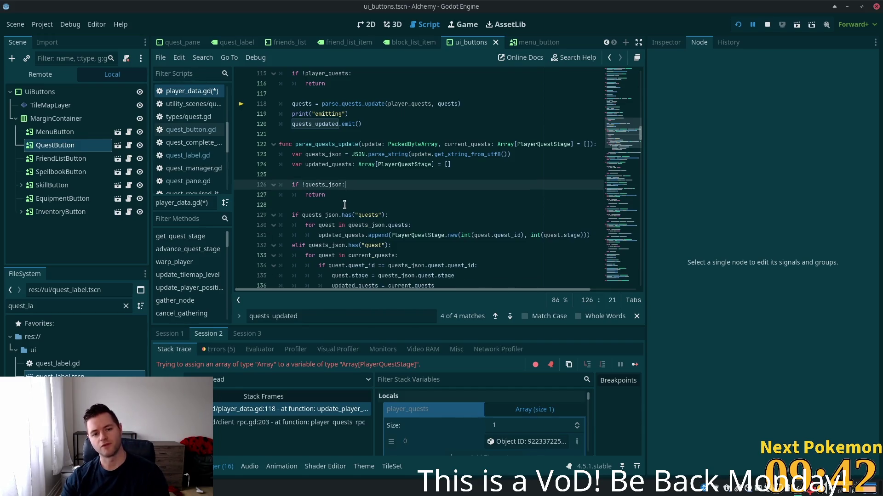
{"action": "double_click", "coordinate": [327, 165]}
{"action": "key", "text": "ctrl+c"}
{"action": "left_click", "coordinate": [331, 175]}
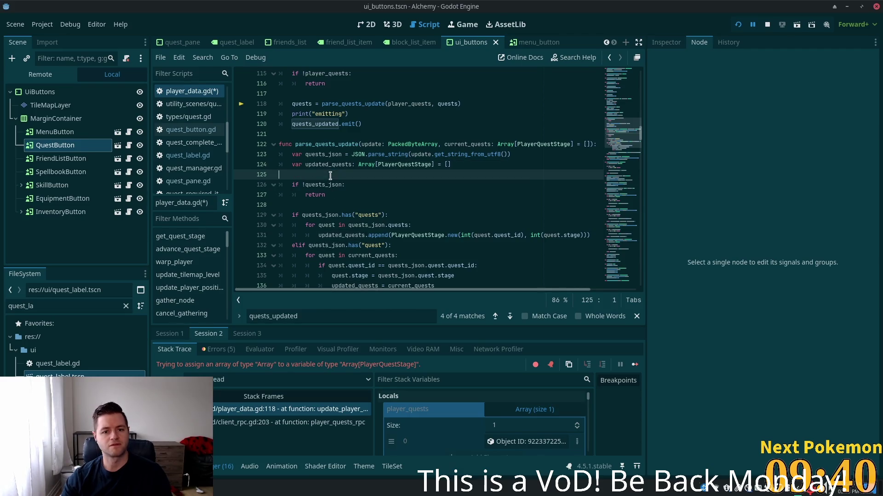
{"action": "left_click", "coordinate": [336, 193]}
{"action": "key", "text": "ctrl+v"}
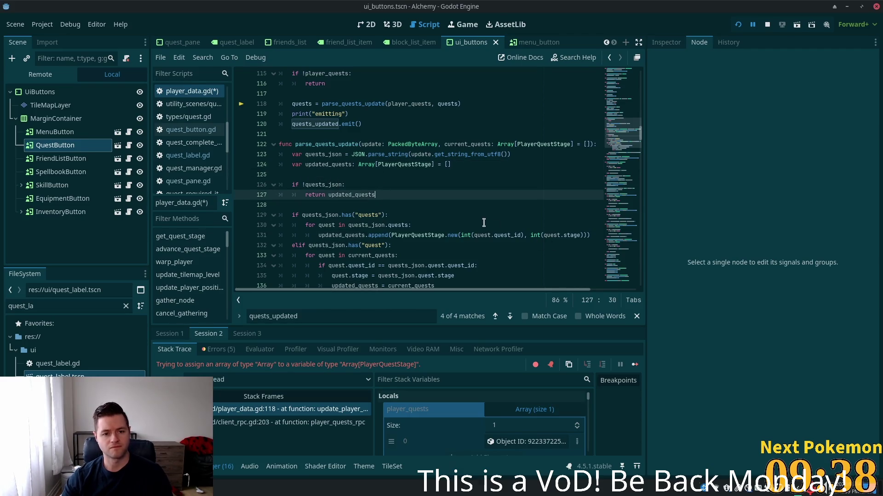
{"action": "key", "text": "ctrl+s"}
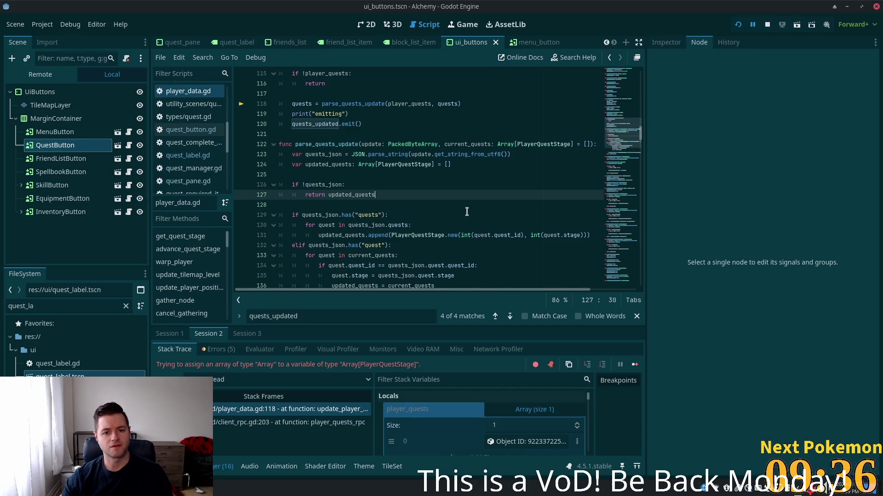
{"action": "left_click", "coordinate": [738, 24]}
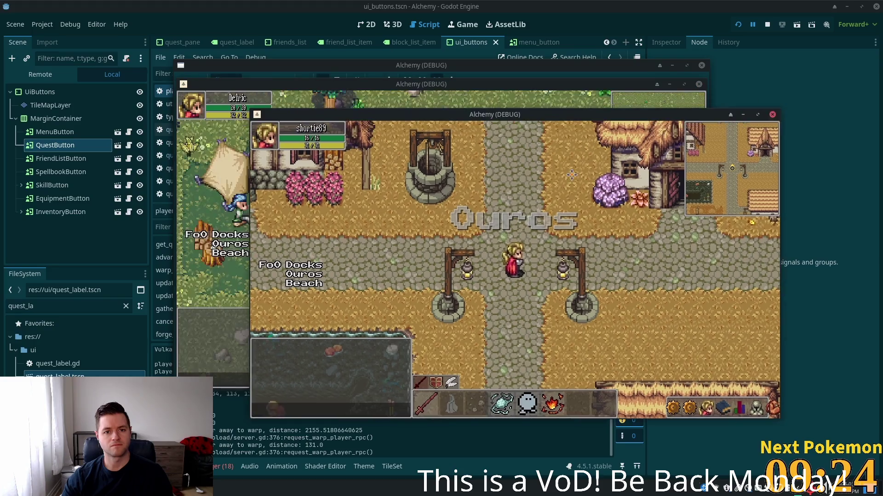
Move the town game window aside, check the Quests panel, and bring the Godot editor forward
{"action": "mouse_move", "coordinate": [340, 83]}
{"action": "left_mouse_down"}
{"action": "mouse_move", "coordinate": [566, 179]}
{"action": "mouse_move", "coordinate": [869, 174]}
{"action": "left_mouse_up"}
{"action": "mouse_move", "coordinate": [616, 380]}
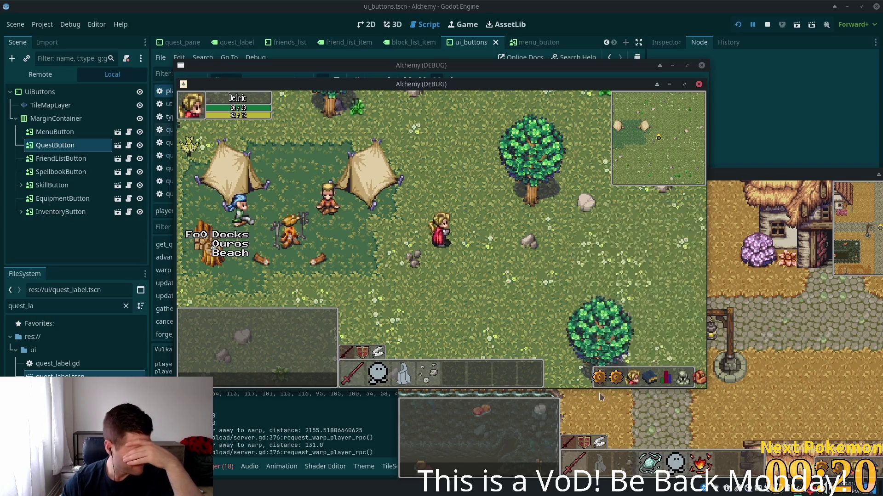
{"action": "left_click", "coordinate": [314, 425]}
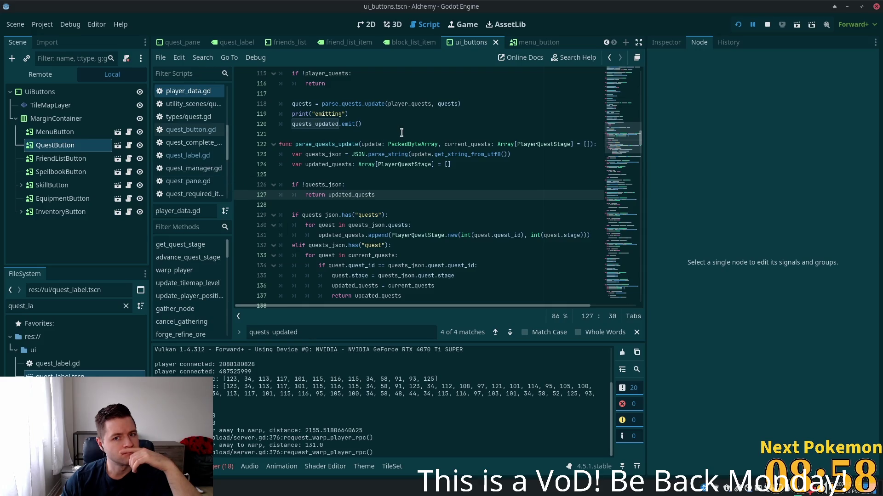
Scroll through the quest update functions in player_data.gd, then switch to quest_label.gd in Cursor
{"action": "scroll", "coordinate": [372, 164], "scroll_direction": "up", "scroll_amount": 4}
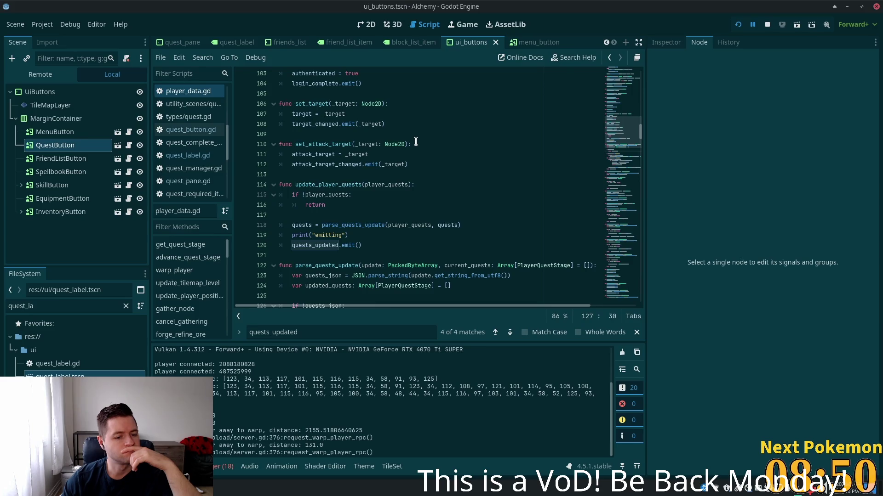
{"action": "scroll", "coordinate": [511, 393], "scroll_direction": "up", "scroll_amount": 3}
{"action": "scroll", "coordinate": [510, 393], "scroll_direction": "down", "scroll_amount": 3}
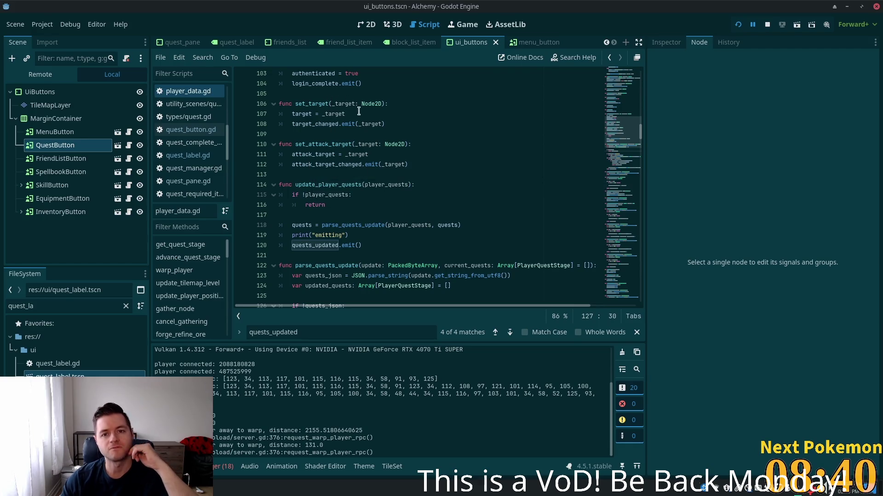
{"action": "key", "text": "alt+Tab"}
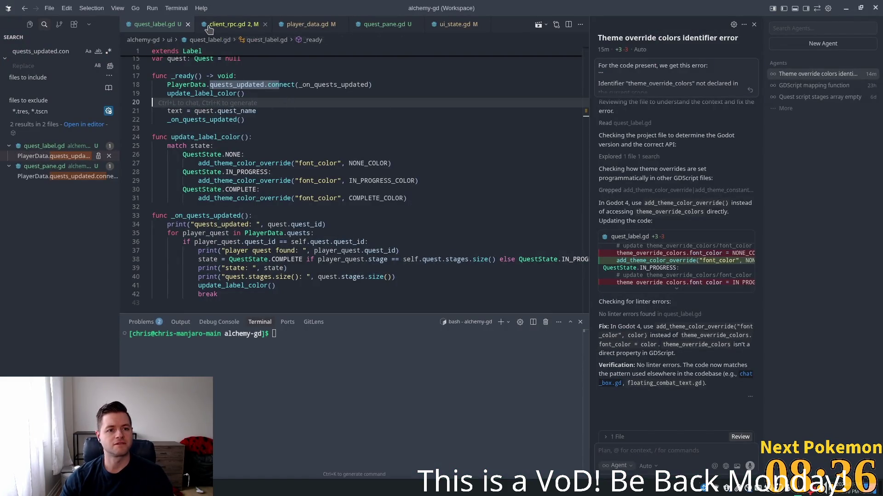
Add print("update_label_color: ", state) at the start of update_label_color and rerun the game from Godot
{"action": "scroll", "coordinate": [248, 145], "scroll_direction": "up", "scroll_amount": 3}
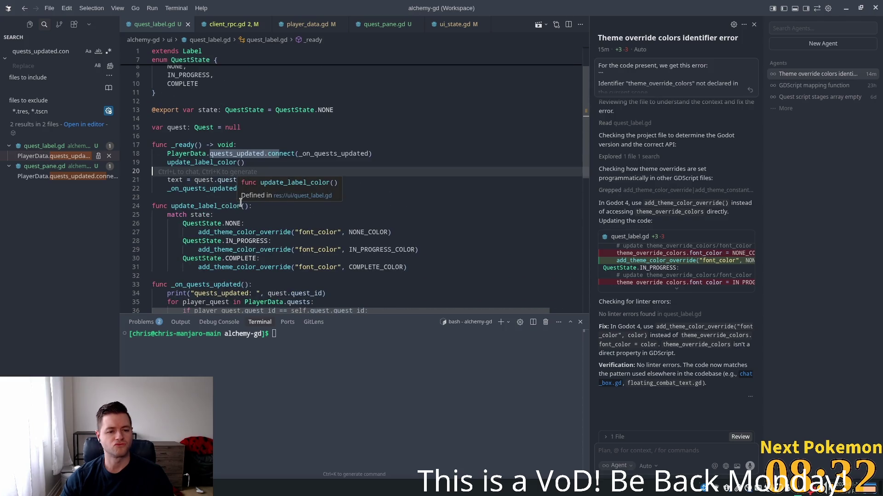
{"action": "key", "text": "Up"}
{"action": "key", "text": "Up"}
{"action": "scroll", "coordinate": [224, 180], "scroll_direction": "down", "scroll_amount": 3}
{"action": "double_click", "coordinate": [223, 286]}
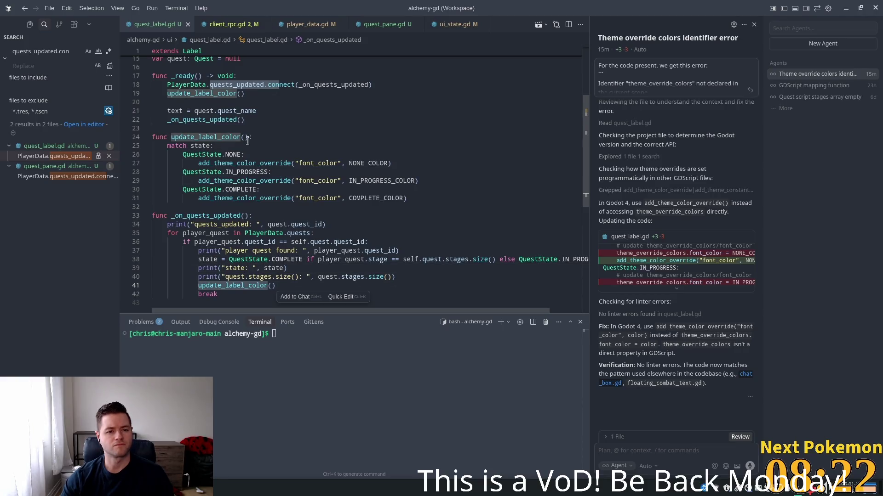
{"action": "left_click", "coordinate": [268, 137]}
{"action": "key", "text": "Return"}
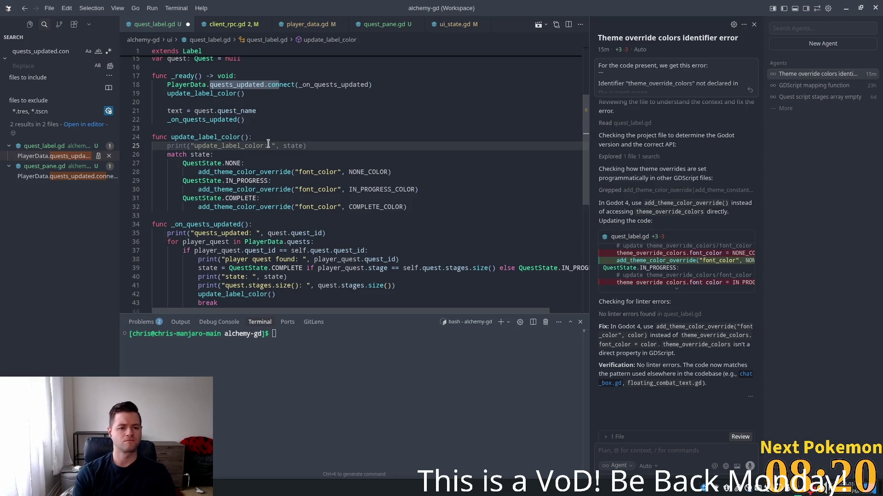
{"action": "key", "text": "Tab"}
{"action": "key", "text": "Tab"}
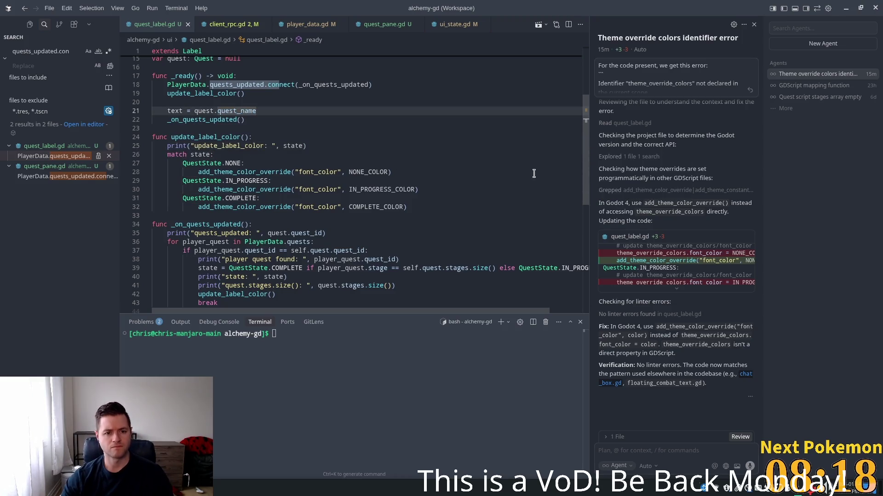
{"action": "key", "text": "alt+Tab"}
{"action": "left_click", "coordinate": [737, 26]}
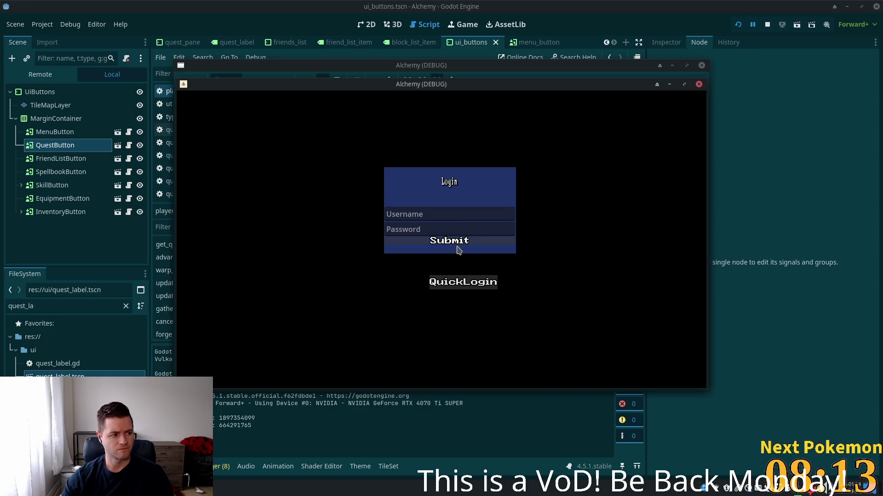
Submit the game login, check Godot's Output log, and return to quest_label.gd in Cursor
{"action": "left_click", "coordinate": [458, 249]}
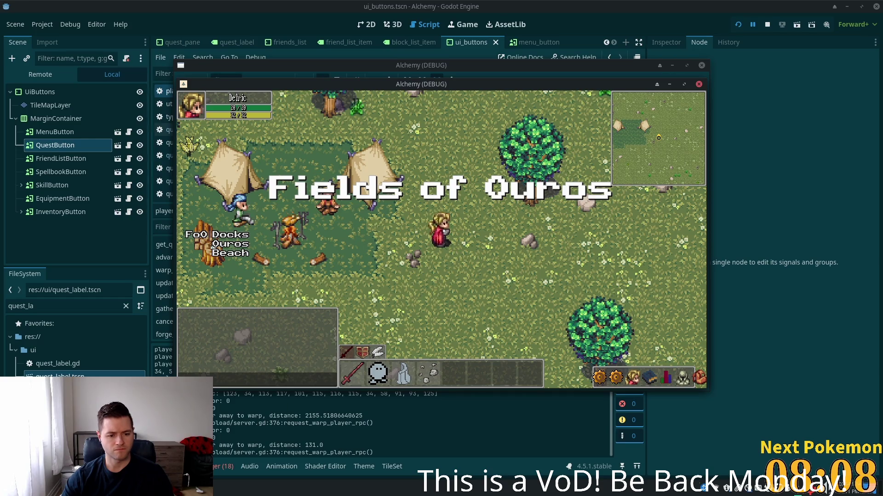
{"action": "left_click", "coordinate": [291, 436]}
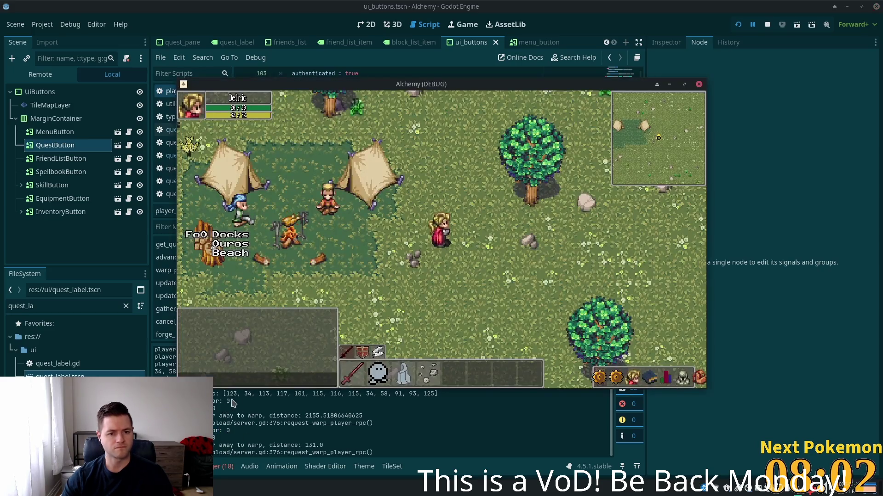
{"action": "key", "text": "alt+Tab"}
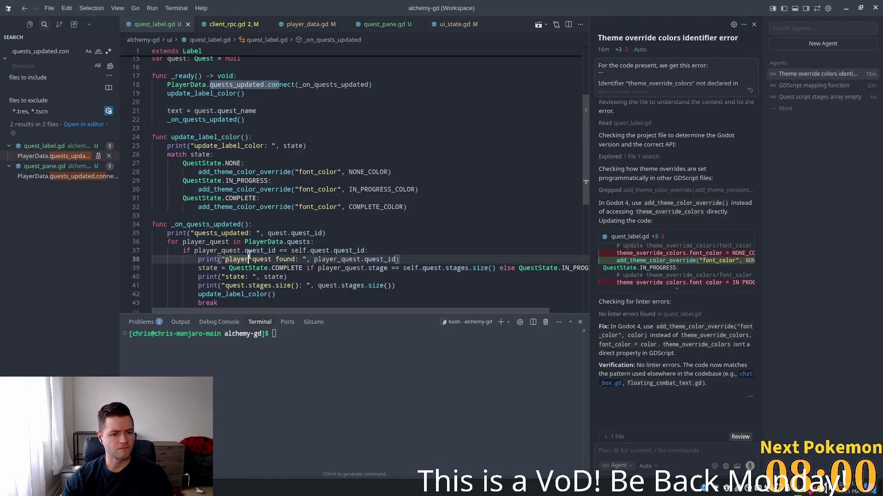
{"action": "double_click", "coordinate": [230, 224]}
{"action": "scroll", "coordinate": [248, 271], "scroll_direction": "up", "scroll_amount": 2}
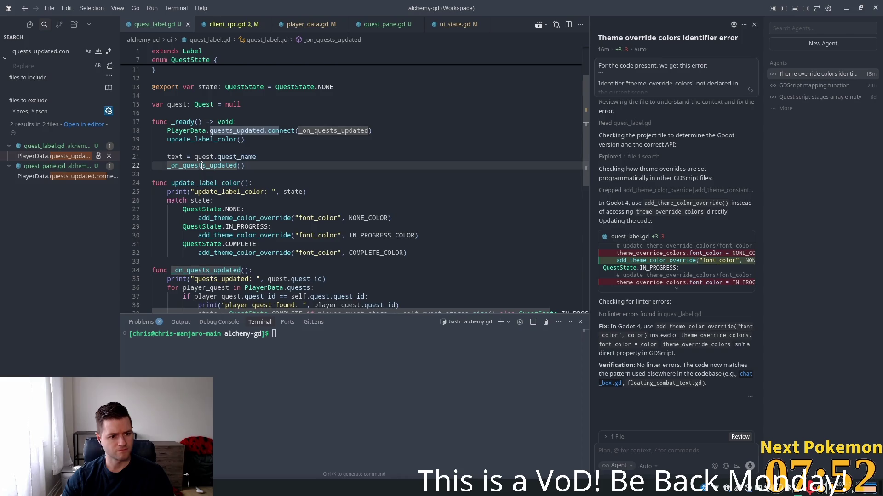
{"action": "double_click", "coordinate": [234, 279]}
{"action": "key", "text": "alt+Tab"}
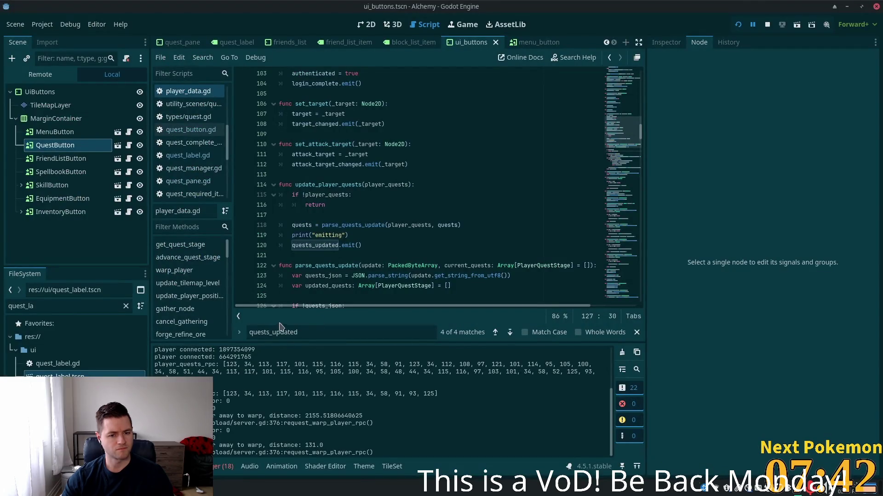
{"action": "key", "text": "alt+Tab"}
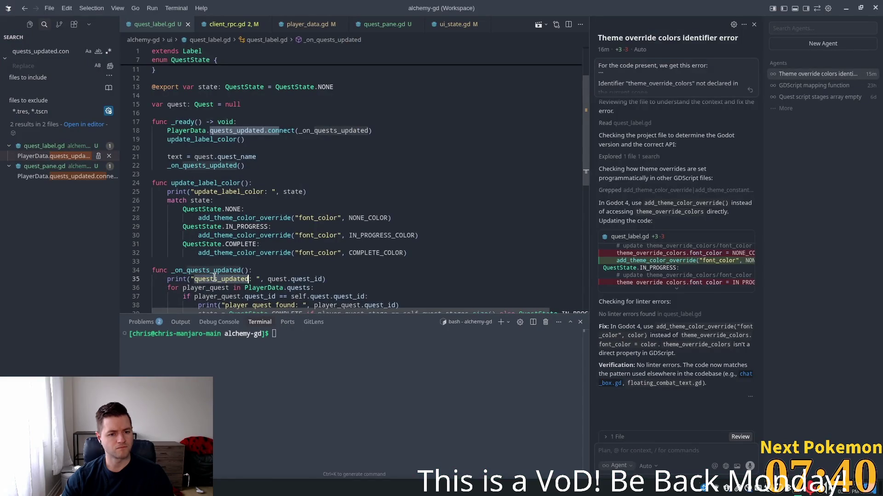
{"action": "scroll", "coordinate": [356, 275], "scroll_direction": "down", "scroll_amount": 3}
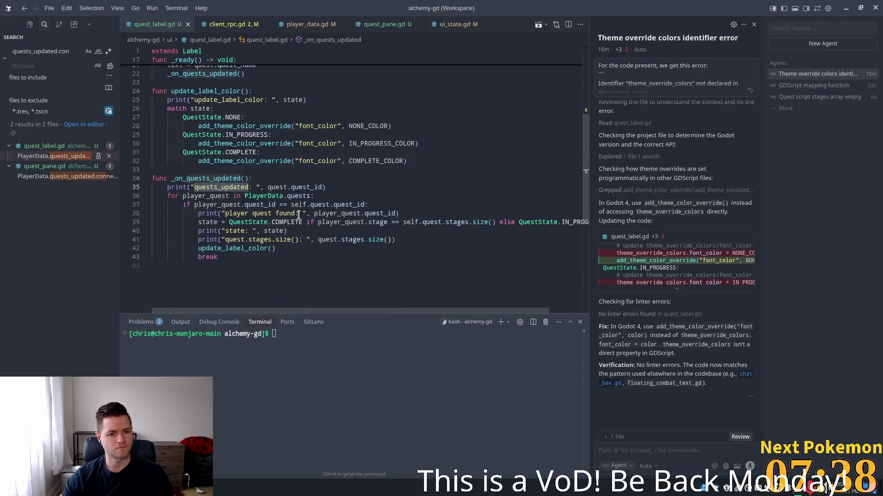
{"action": "left_click", "coordinate": [290, 187]}
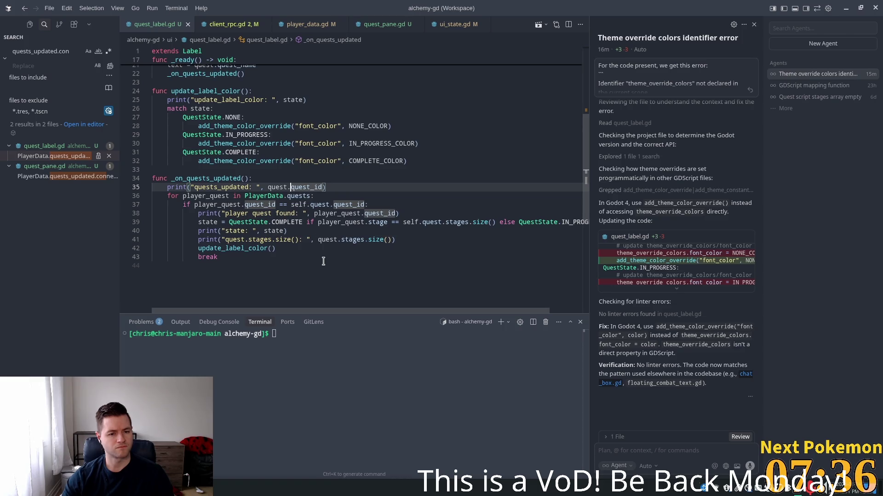
{"action": "left_click", "coordinate": [230, 197]}
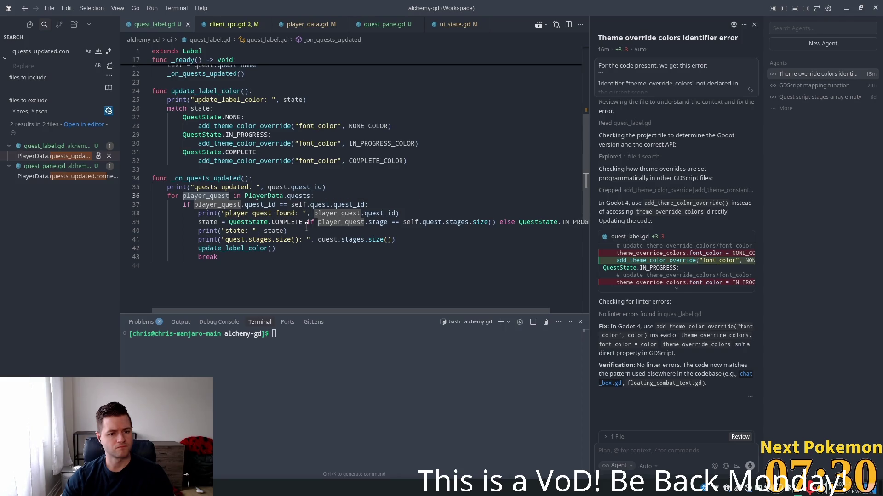
{"action": "double_click", "coordinate": [230, 205]}
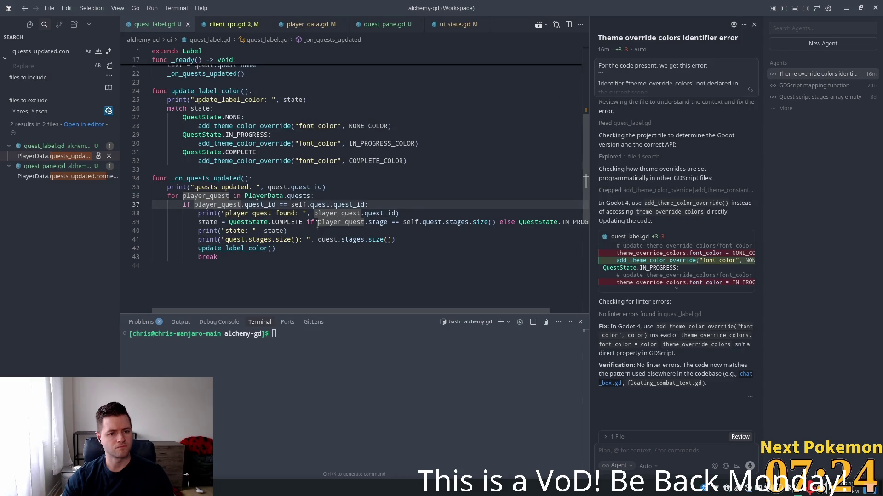
{"action": "left_click", "coordinate": [313, 196]}
Print each player_quest's quest_id and "player_quest.stage: " inside the _on_quests_updated loop
{"action": "key", "text": "Return"}
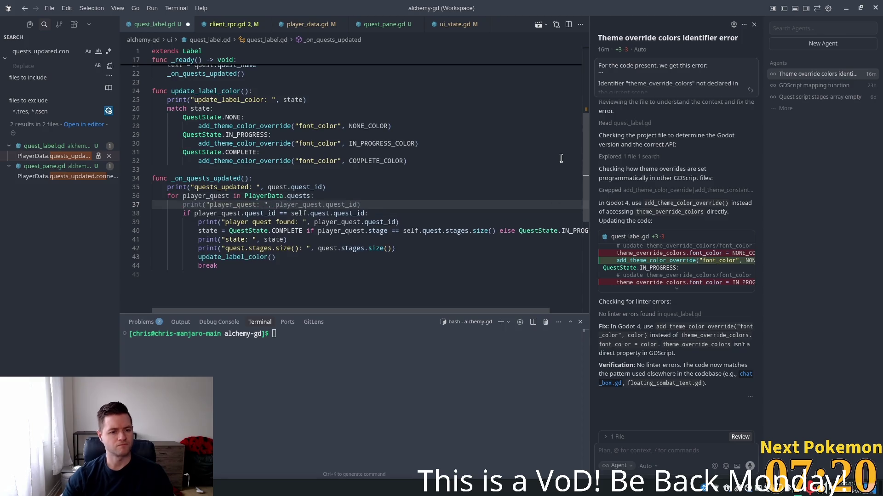
{"action": "key", "text": "Tab"}
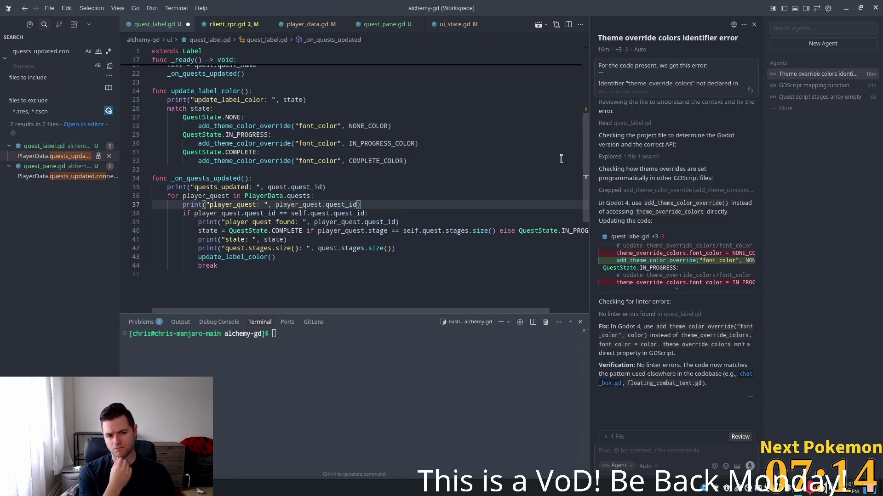
{"action": "key", "text": "Return"}
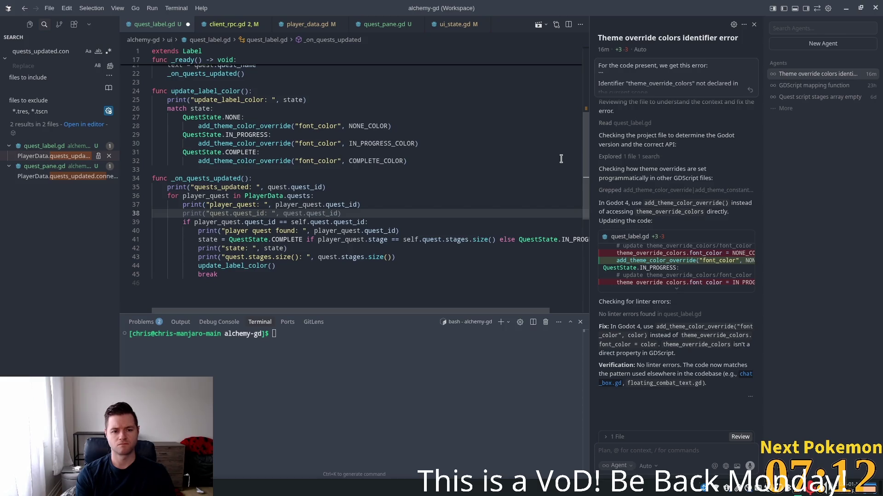
{"action": "type", "text": "print("}
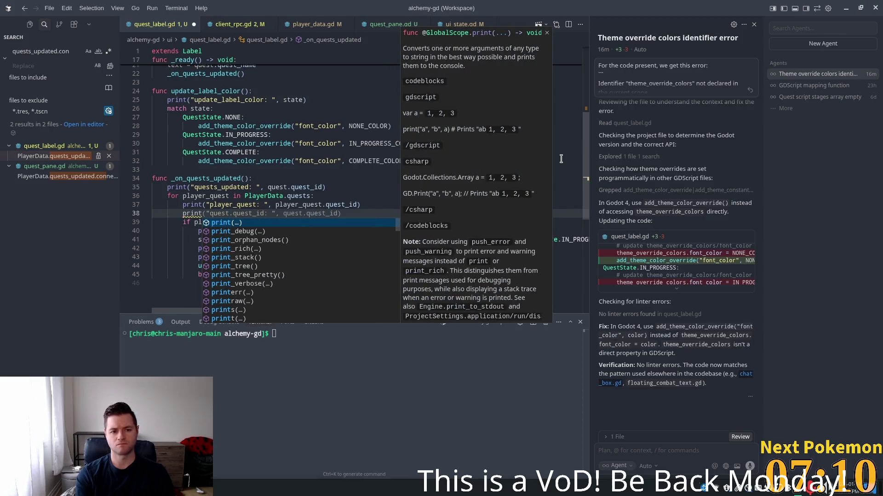
{"action": "key", "text": "Return"}
{"action": "type", "text": "\""}
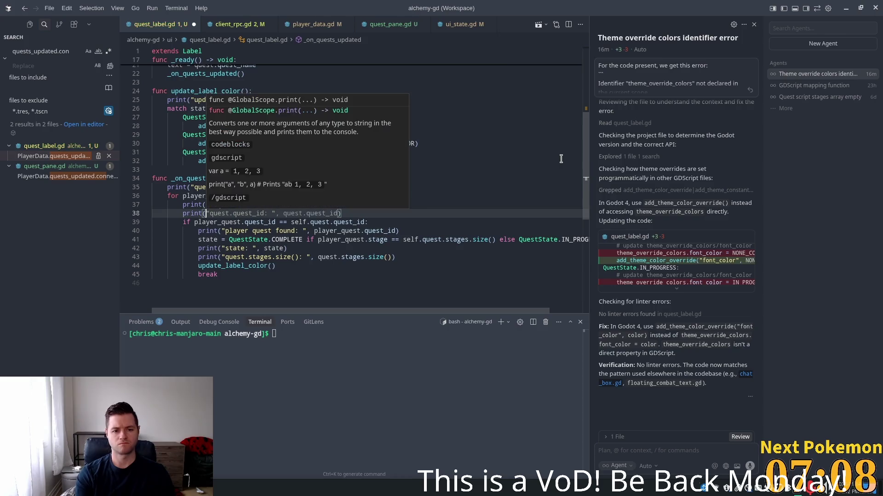
{"action": "type", "text": "player_quest.stage: \", player_quest.stage"}
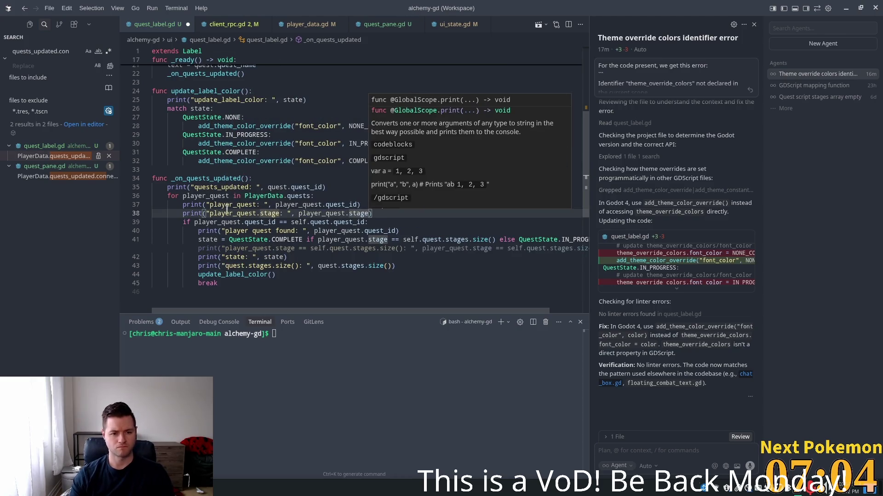
{"action": "left_click", "coordinate": [387, 209]}
Delete the quests_updated print line, save quest_label.gd, and launch the game with F5 in Godot
{"action": "mouse_move", "coordinate": [327, 187]}
{"action": "left_mouse_down"}
{"action": "mouse_move", "coordinate": [253, 179]}
{"action": "mouse_move", "coordinate": [122, 187]}
{"action": "left_mouse_up"}
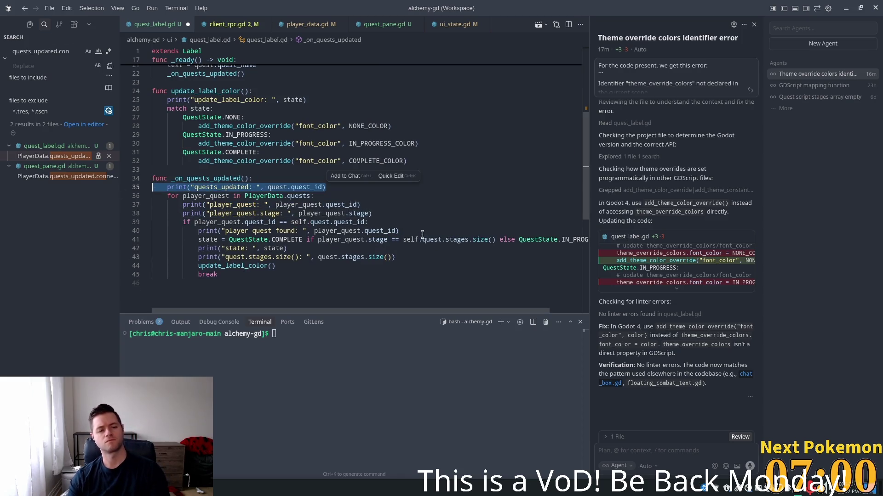
{"action": "key", "text": "ctrl+shift+k"}
{"action": "key", "text": "Up"}
{"action": "key", "text": "Up"}
{"action": "key", "text": "ctrl+s"}
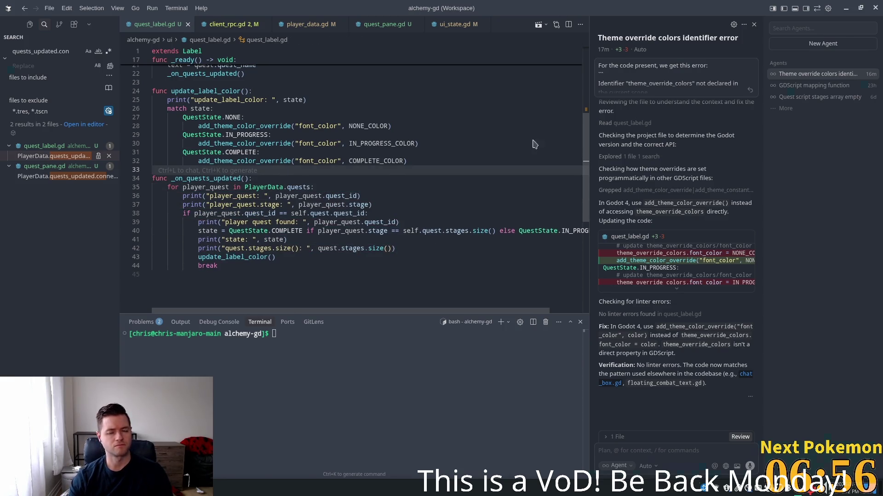
{"action": "key", "text": "alt+Tab"}
{"action": "key", "text": "F5"}
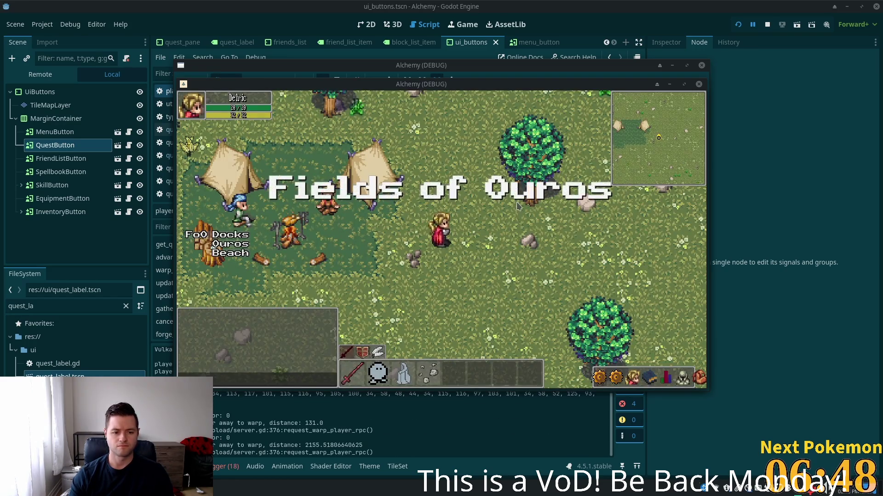
Hide the game window, read through the Output log, and switch back to Cursor
{"action": "key", "text": "alt+Tab"}
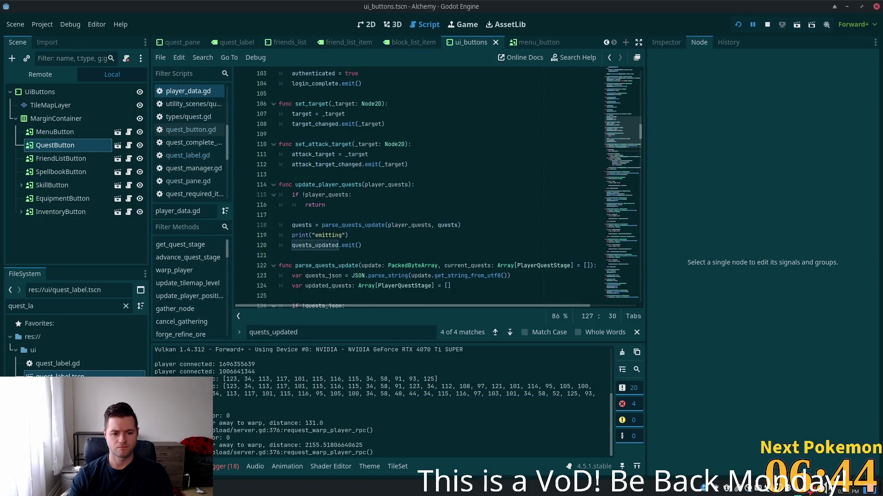
{"action": "scroll", "coordinate": [219, 379], "scroll_direction": "up", "scroll_amount": 4}
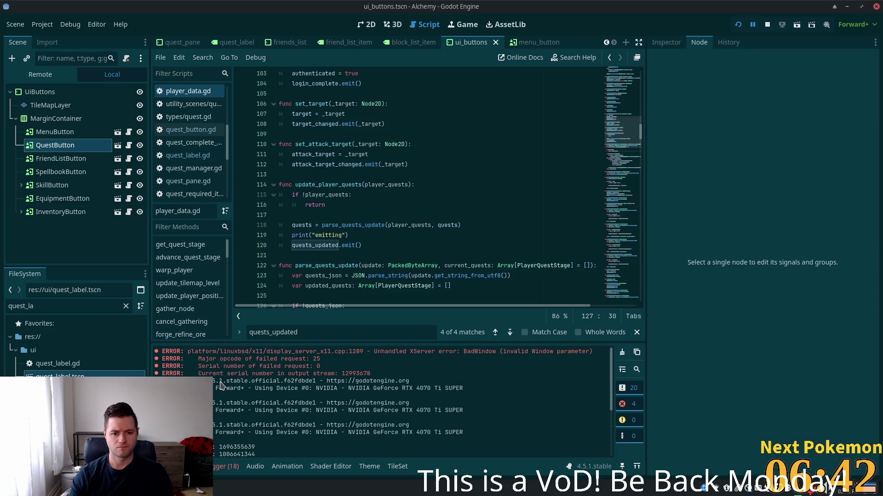
{"action": "scroll", "coordinate": [222, 391], "scroll_direction": "up", "scroll_amount": 2}
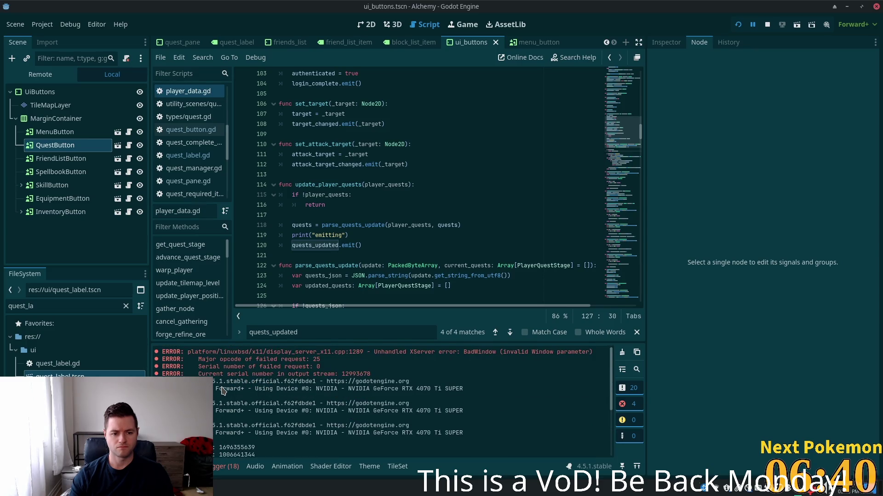
{"action": "scroll", "coordinate": [222, 392], "scroll_direction": "down", "scroll_amount": 3}
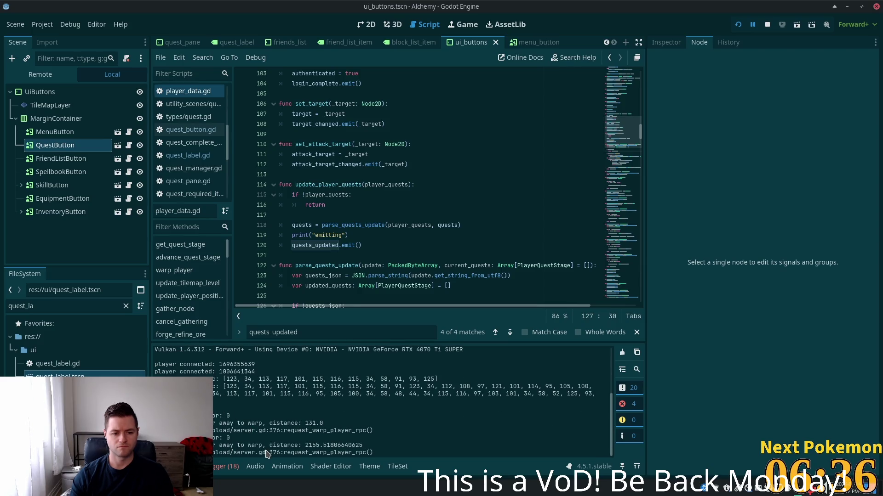
{"action": "key", "text": "alt+Tab"}
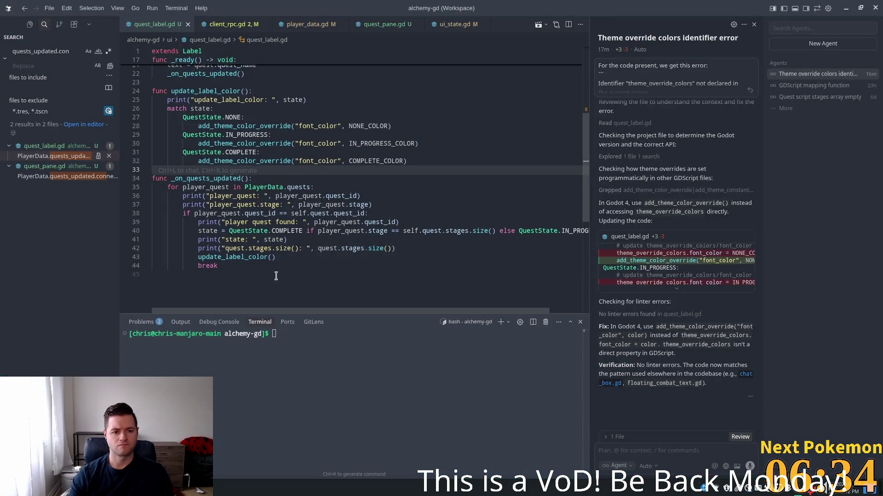
Inspect the quest loop on line 35, then switch to the player_quests table in phpMyAdmin
{"action": "left_click", "coordinate": [229, 192]}
{"action": "left_click", "coordinate": [310, 187]}
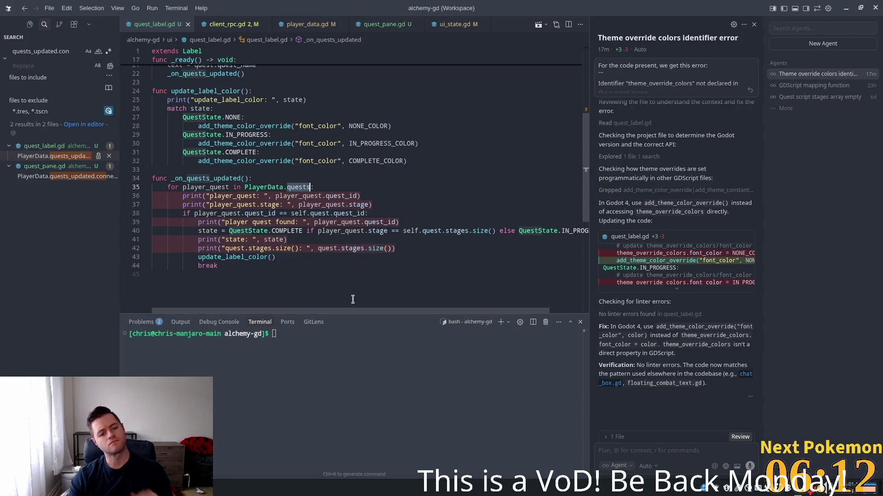
{"action": "key", "text": "alt+Tab"}
{"action": "key", "text": "alt+Tab"}
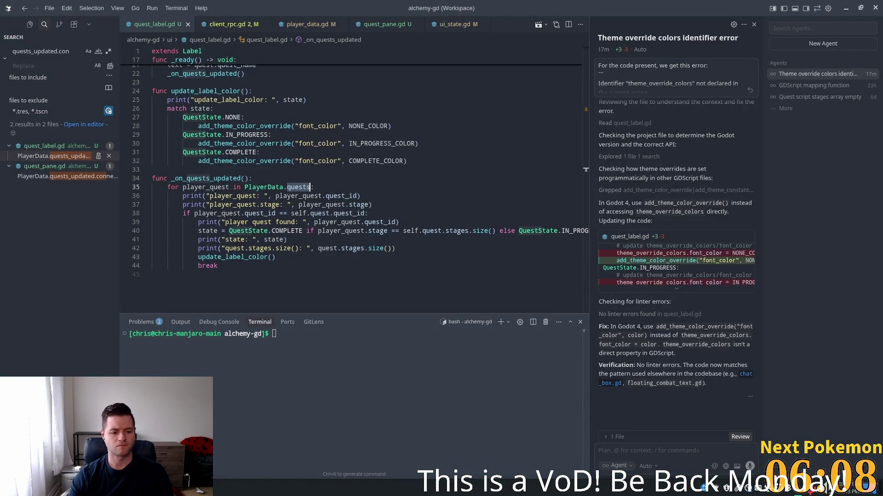
{"action": "key", "text": "alt+Tab"}
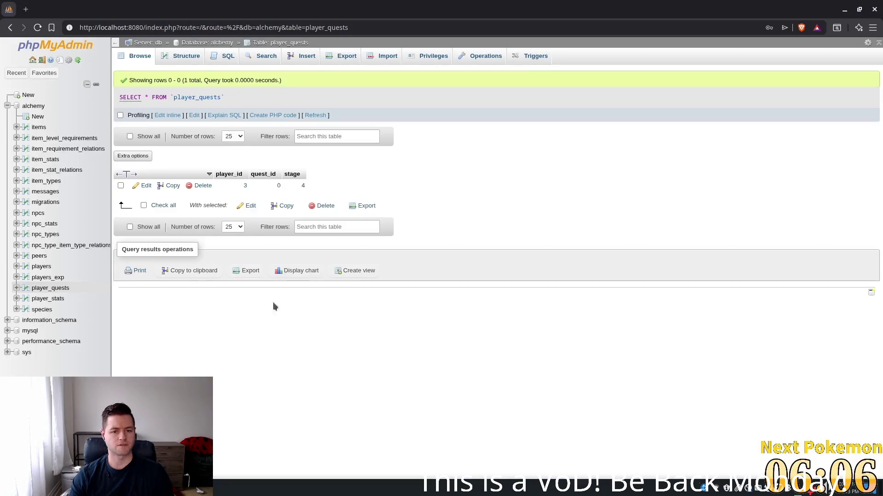
Refresh the player_quests query, talk to the Camper in the game, and return to Godot
{"action": "left_click", "coordinate": [315, 115]}
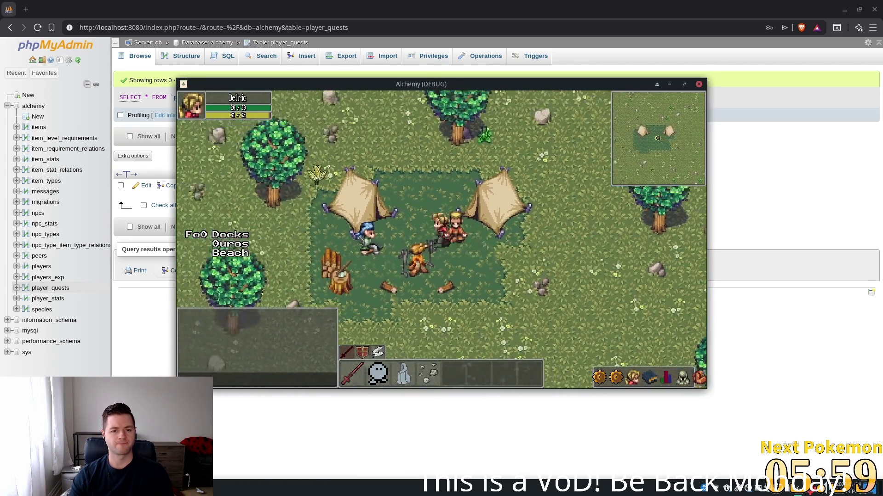
{"action": "left_click", "coordinate": [361, 240]}
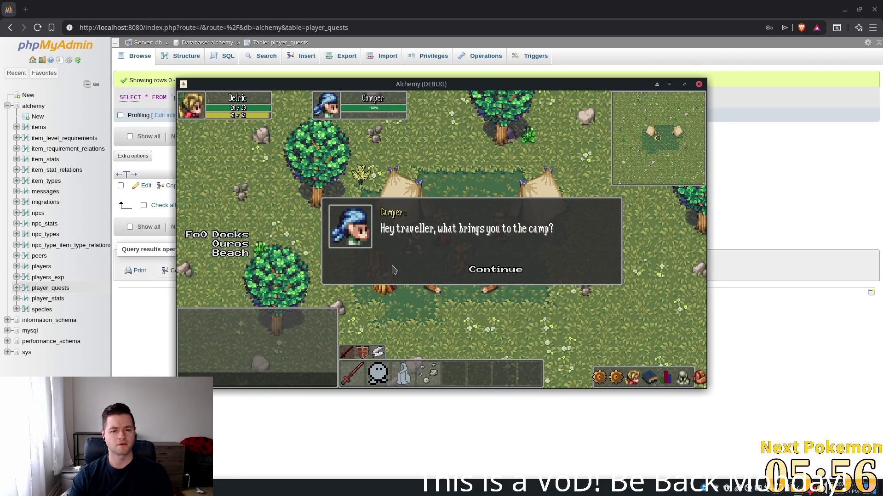
{"action": "left_click", "coordinate": [427, 298]}
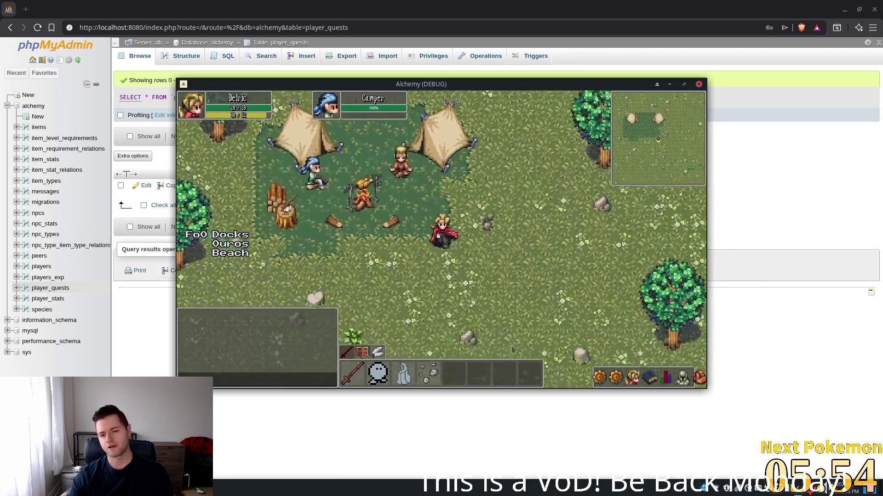
{"action": "left_click", "coordinate": [432, 14]}
{"action": "key", "text": "alt+Tab"}
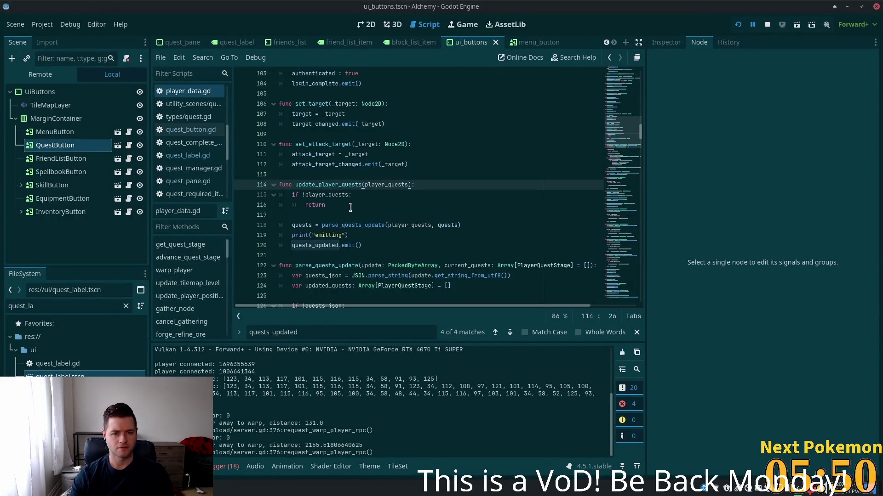
Switch to Cursor and maximise its window showing quest_label.gd
{"action": "key", "text": "alt+Tab"}
{"action": "key", "text": "alt+Tab"}
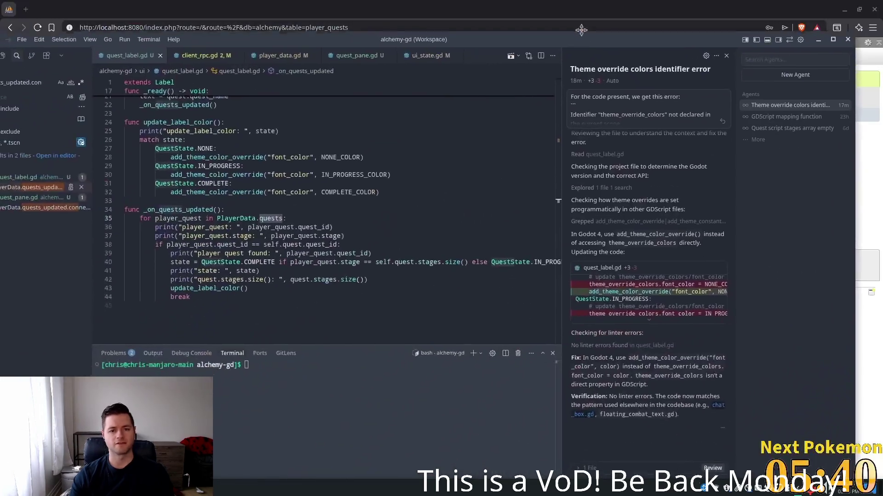
{"action": "double_click", "coordinate": [543, 32]}
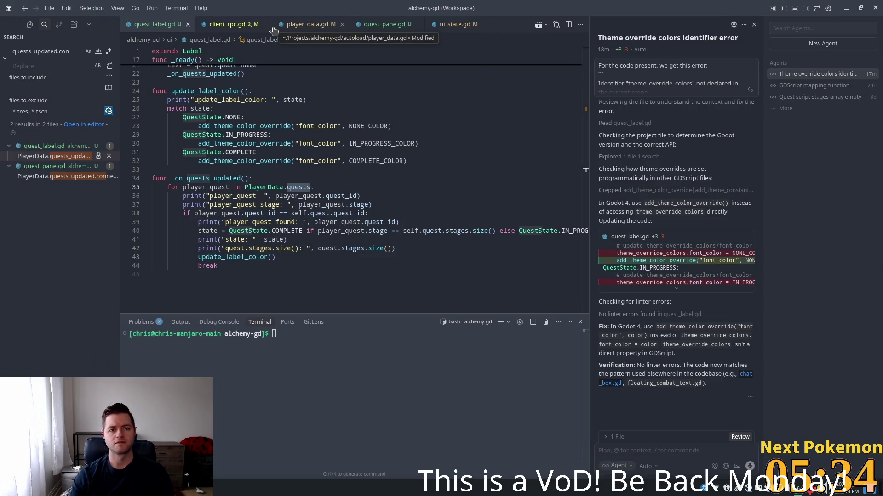
Jump from the parse_quests_update call to its definition in player_data.gd
{"action": "left_click", "coordinate": [290, 28]}
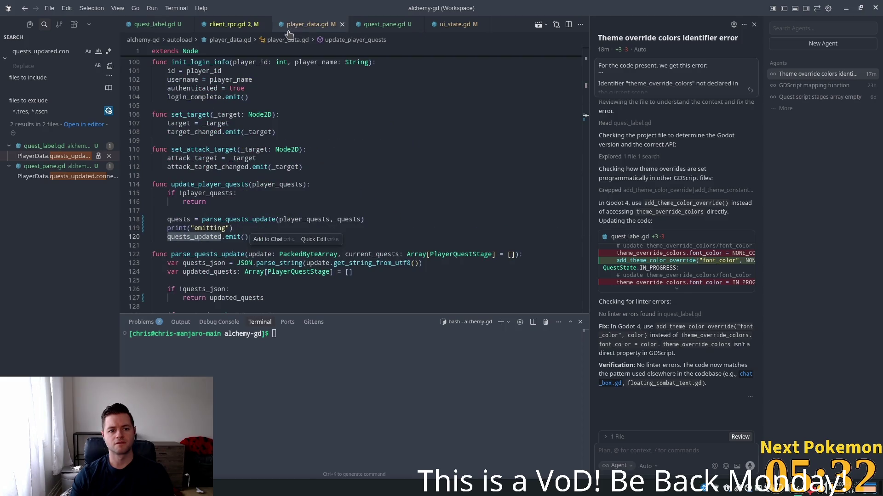
{"action": "left_click", "coordinate": [254, 217]}
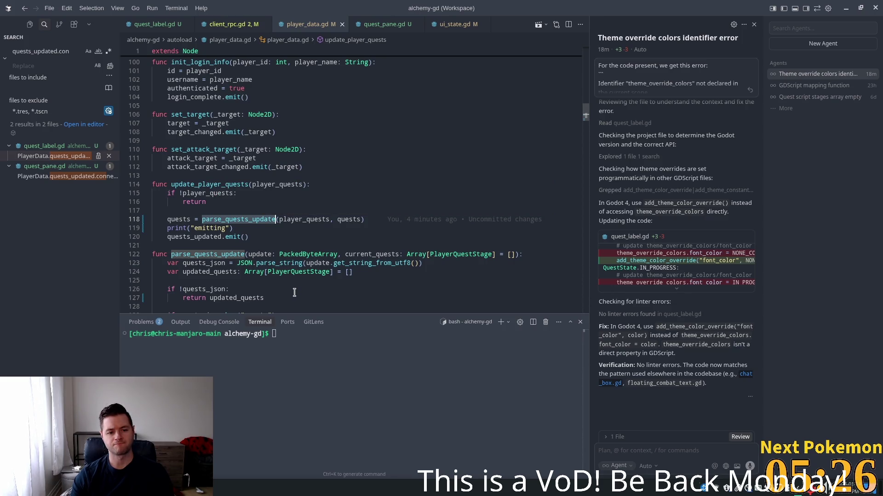
{"action": "left_click", "coordinate": [245, 216], "text": "ctrl"}
{"action": "scroll", "coordinate": [234, 221], "scroll_direction": "down", "scroll_amount": 3}
Set a breakpoint on line 125 of parse_quests_update, then return to Godot
{"action": "left_click", "coordinate": [189, 188]}
{"action": "scroll", "coordinate": [216, 204], "scroll_direction": "down", "scroll_amount": 1}
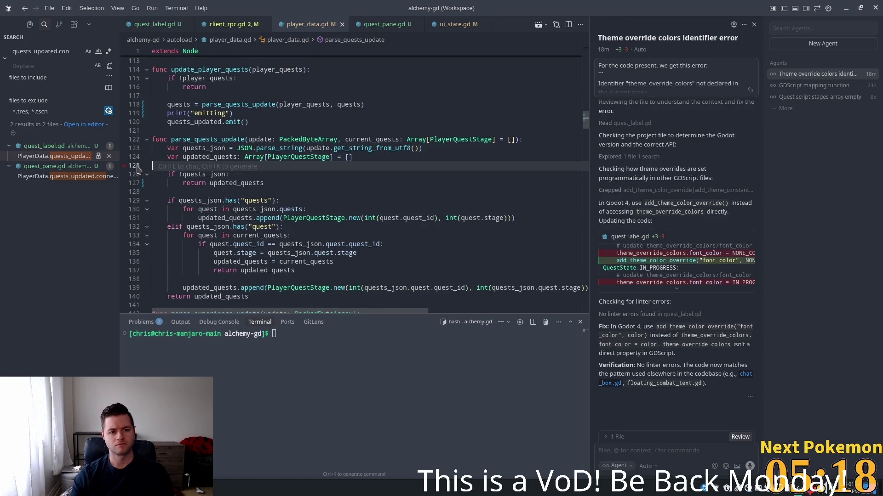
{"action": "left_click", "coordinate": [123, 167]}
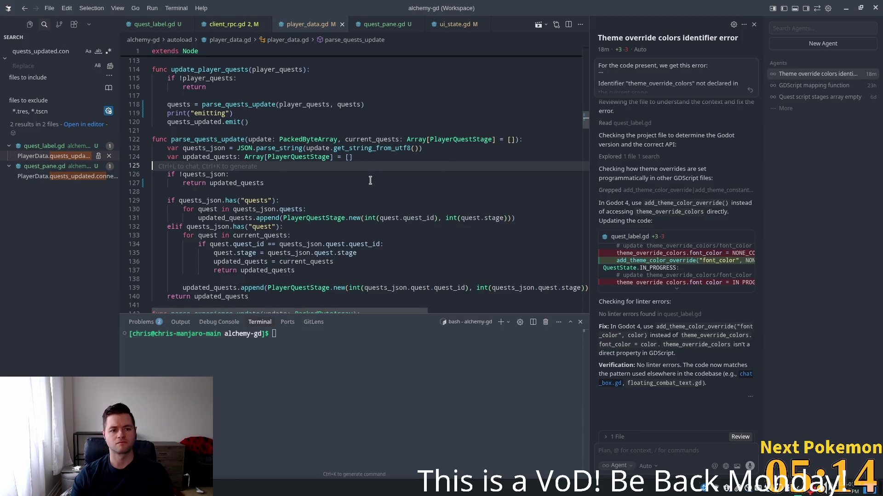
{"action": "key", "text": "alt+Tab"}
{"action": "left_click", "coordinate": [374, 166]}
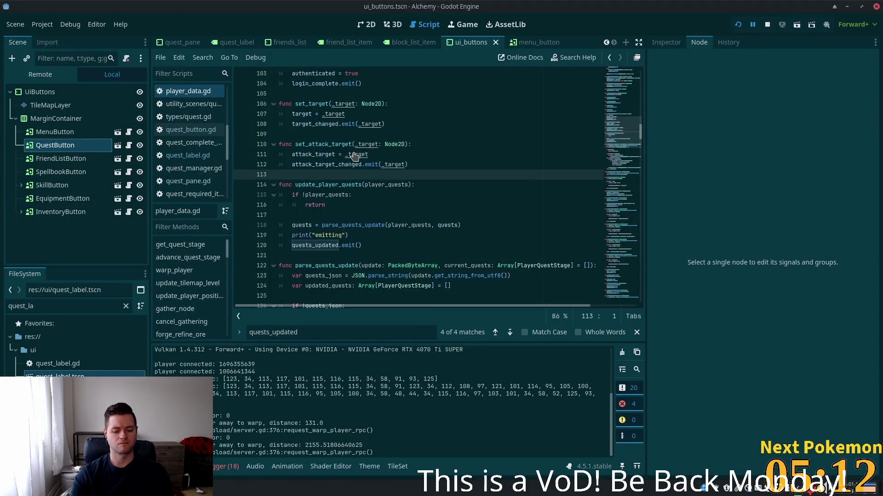
Open player_data.gd in Godot, add a breakpoint on line 125, and save
{"action": "key", "text": "alt+shift+o"}
{"action": "type", "text": "player"}
{"action": "key", "text": "Escape"}
{"action": "left_click", "coordinate": [389, 217]}
{"action": "scroll", "coordinate": [389, 217], "scroll_direction": "down", "scroll_amount": 4}
{"action": "left_click", "coordinate": [359, 143]}
{"action": "left_click", "coordinate": [264, 175]}
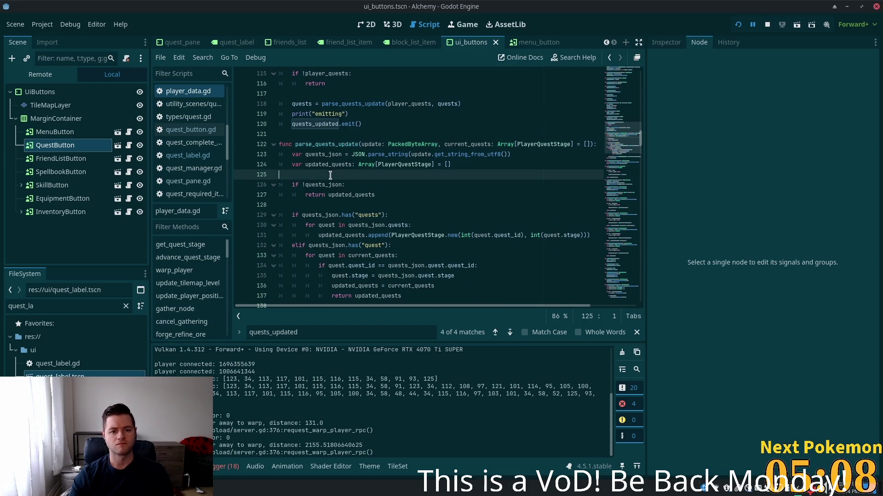
{"action": "left_click", "coordinate": [241, 174]}
{"action": "key", "text": "ctrl+s"}
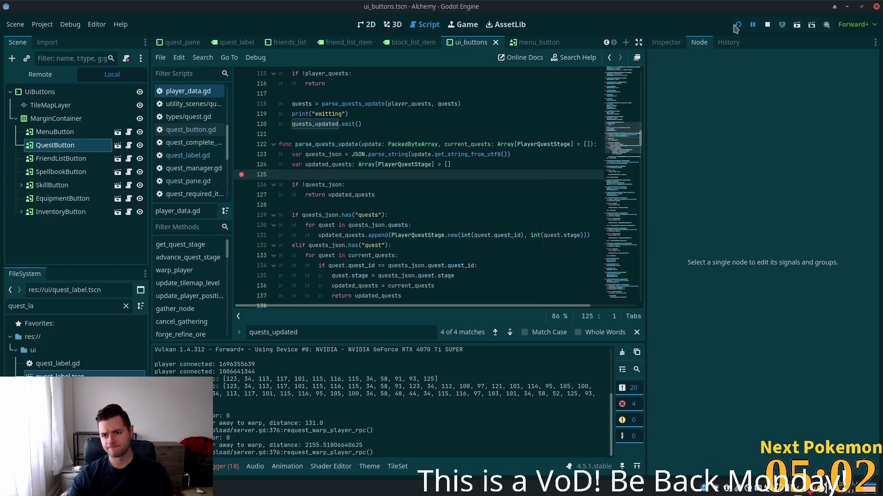
Restart the game, walk right, then select parse_quests_update back in the editor
{"action": "left_click", "coordinate": [738, 24]}
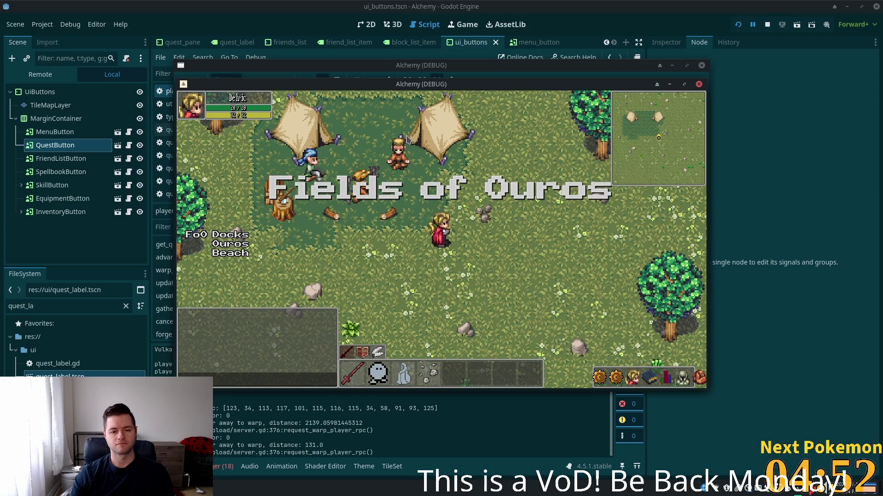
{"action": "key", "text": "Right"}
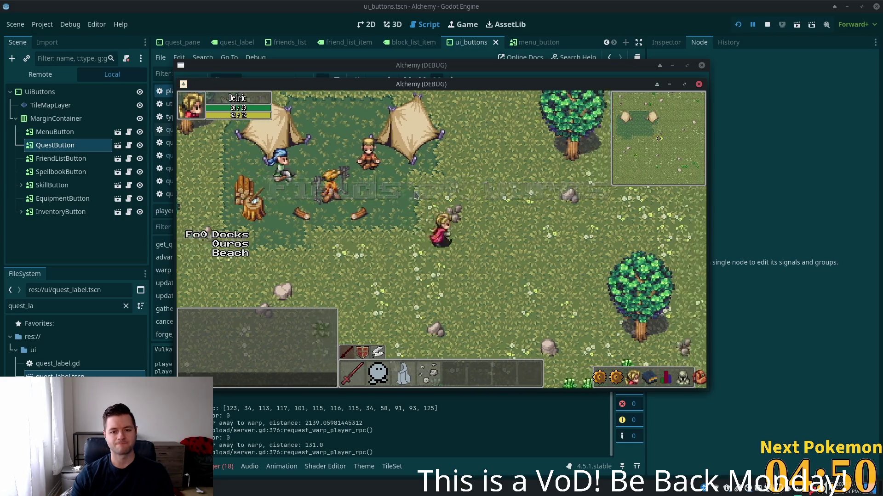
{"action": "left_click", "coordinate": [828, 151]}
{"action": "double_click", "coordinate": [326, 144]}
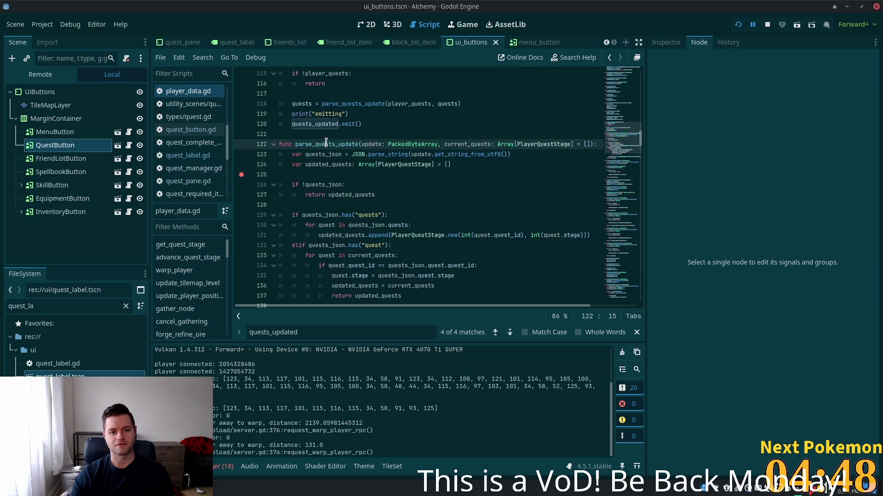
Add a breakpoint on line 126 and relaunch the game with F5
{"action": "left_click", "coordinate": [240, 184]}
{"action": "key", "text": "F5"}
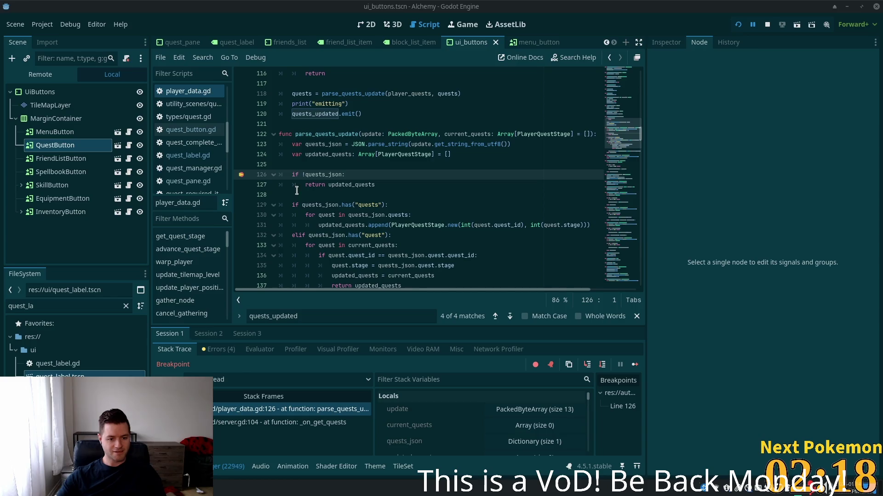
{"action": "left_click", "coordinate": [391, 196]}
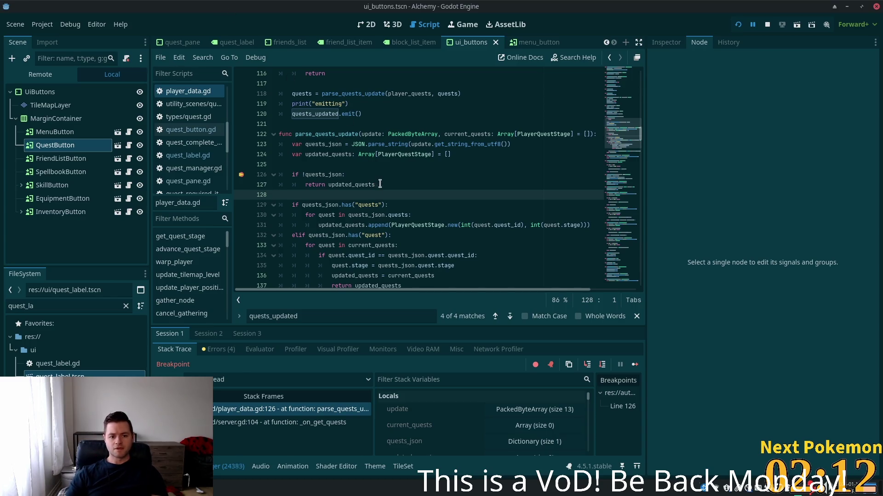
{"action": "left_click", "coordinate": [543, 427]}
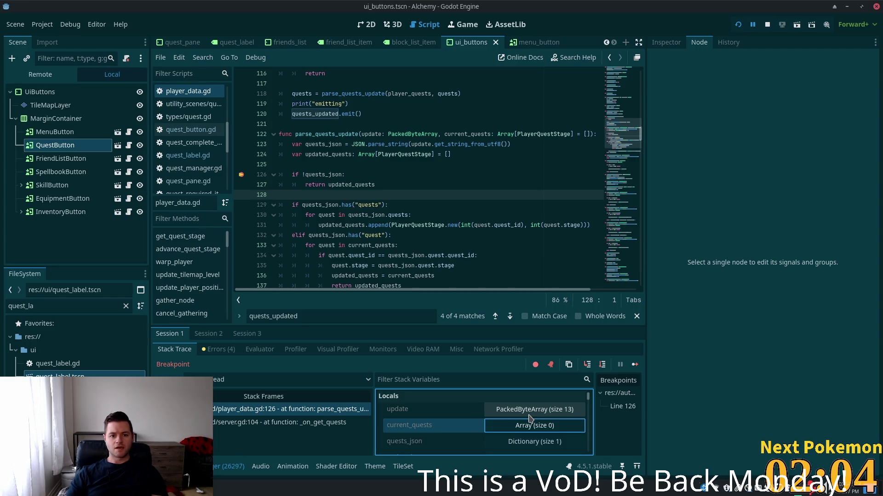
{"action": "scroll", "coordinate": [530, 417], "scroll_direction": "down", "scroll_amount": 1}
{"action": "left_click", "coordinate": [532, 427]}
{"action": "scroll", "coordinate": [536, 425], "scroll_direction": "down", "scroll_amount": 2}
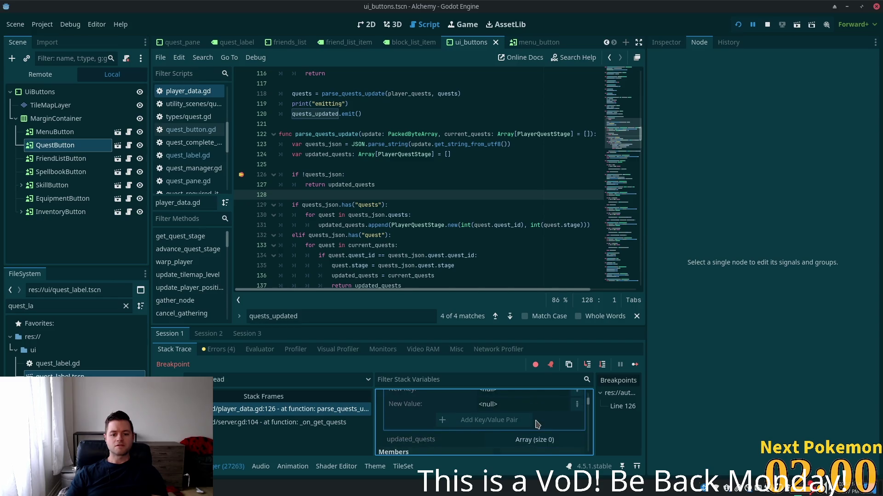
{"action": "scroll", "coordinate": [464, 412], "scroll_direction": "up", "scroll_amount": 1}
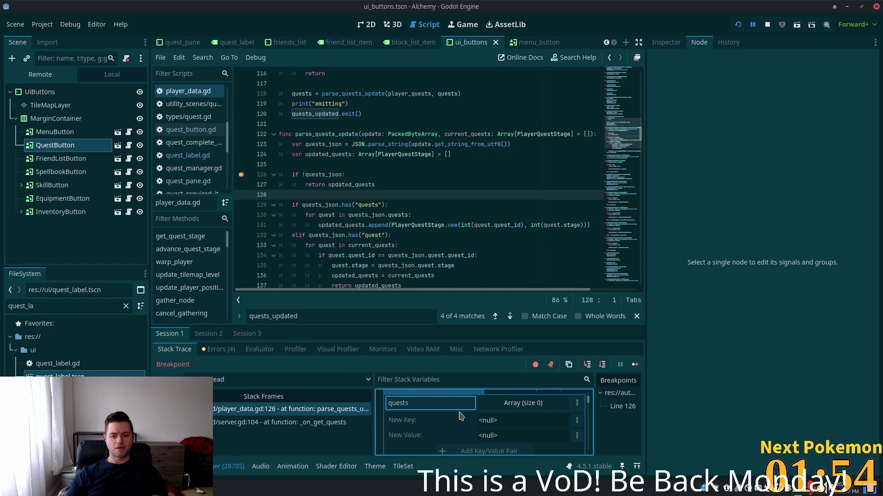
{"action": "scroll", "coordinate": [461, 416], "scroll_direction": "up", "scroll_amount": 1}
{"action": "scroll", "coordinate": [524, 426], "scroll_direction": "down", "scroll_amount": 3}
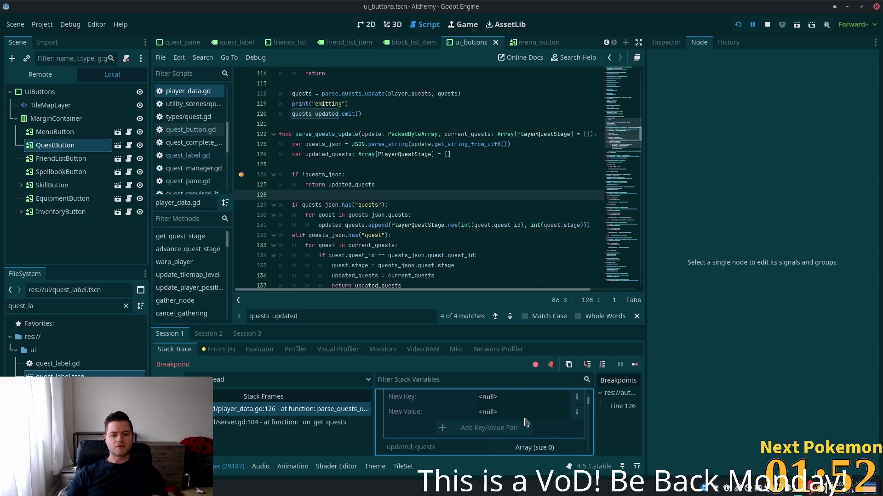
{"action": "scroll", "coordinate": [590, 409], "scroll_direction": "down", "scroll_amount": 1}
{"action": "scroll", "coordinate": [590, 409], "scroll_direction": "down", "scroll_amount": 3}
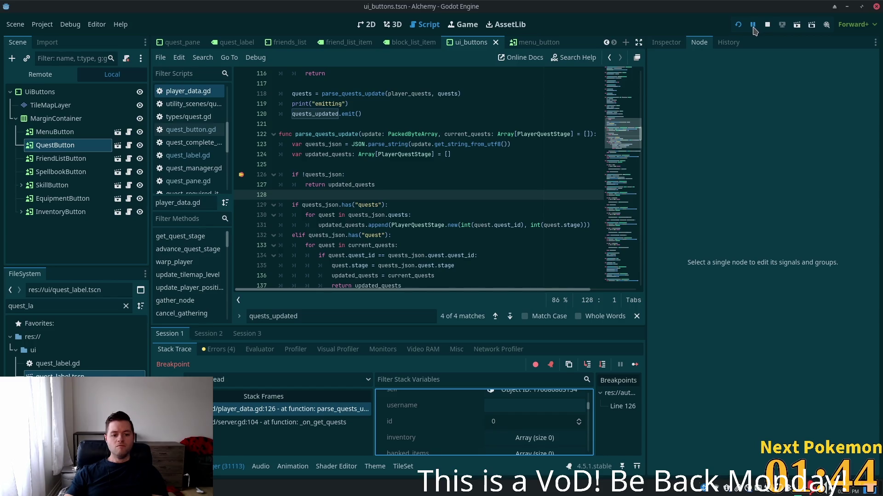
{"action": "left_click", "coordinate": [767, 25]}
Restart the game in a new debug session and QuickLogin to reach the breakpoint
{"action": "left_click", "coordinate": [737, 25]}
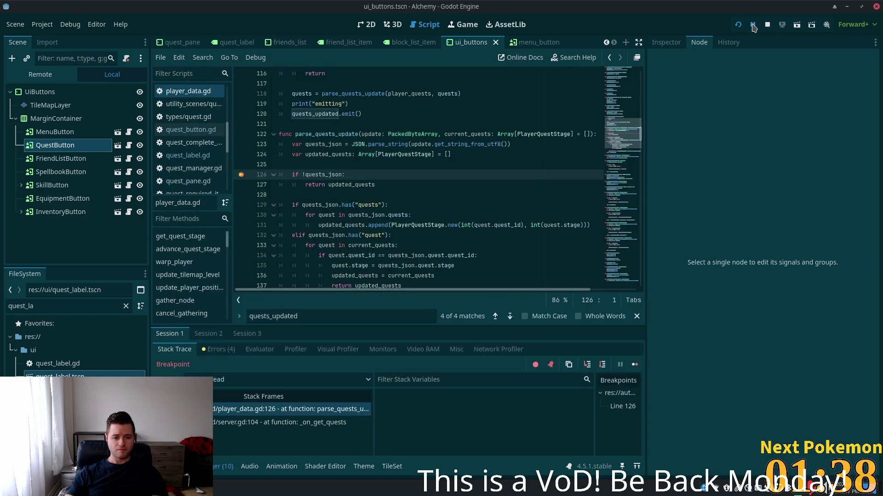
{"action": "left_click", "coordinate": [752, 25]}
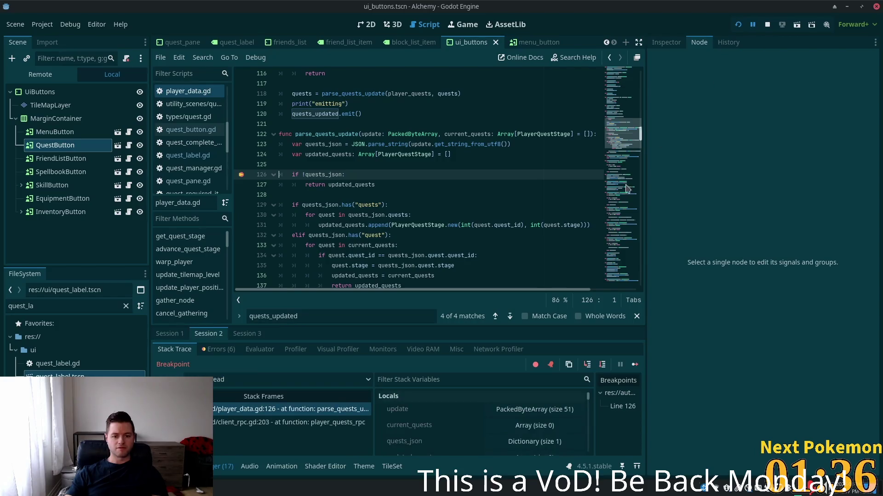
{"action": "scroll", "coordinate": [565, 416], "scroll_direction": "down", "scroll_amount": 5}
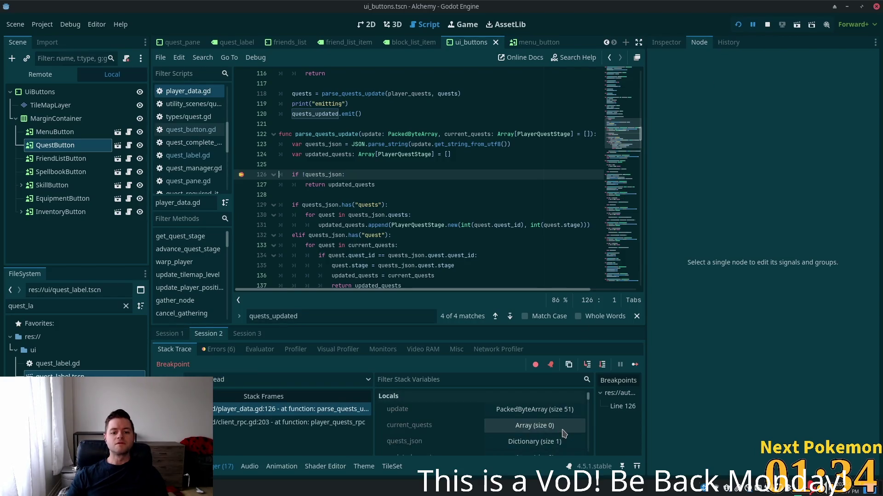
{"action": "scroll", "coordinate": [565, 427], "scroll_direction": "up", "scroll_amount": 3}
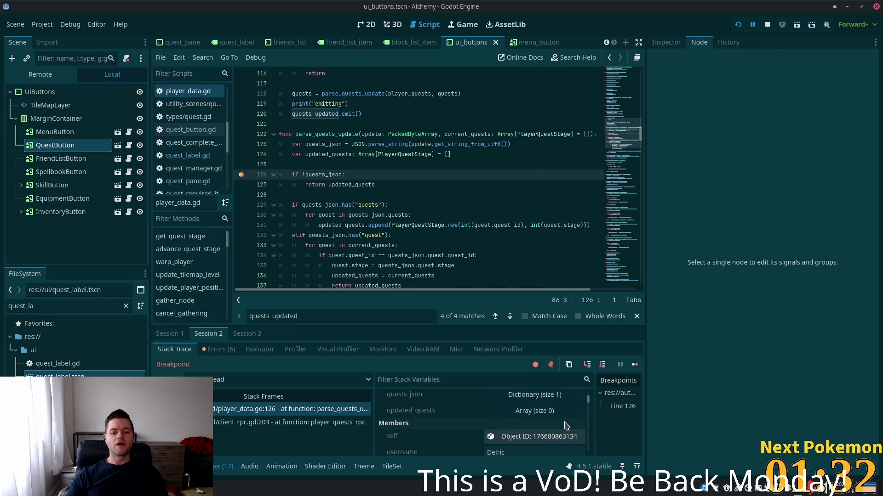
Expand quests_json > quests > element 0 to show quest_id 0, stage 4
{"action": "left_click", "coordinate": [532, 411]}
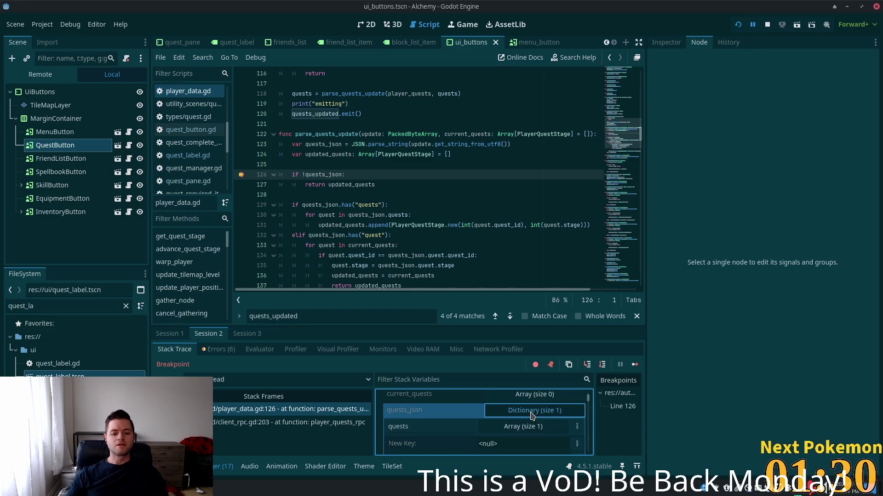
{"action": "left_click", "coordinate": [533, 427]}
{"action": "scroll", "coordinate": [552, 432], "scroll_direction": "down", "scroll_amount": 2}
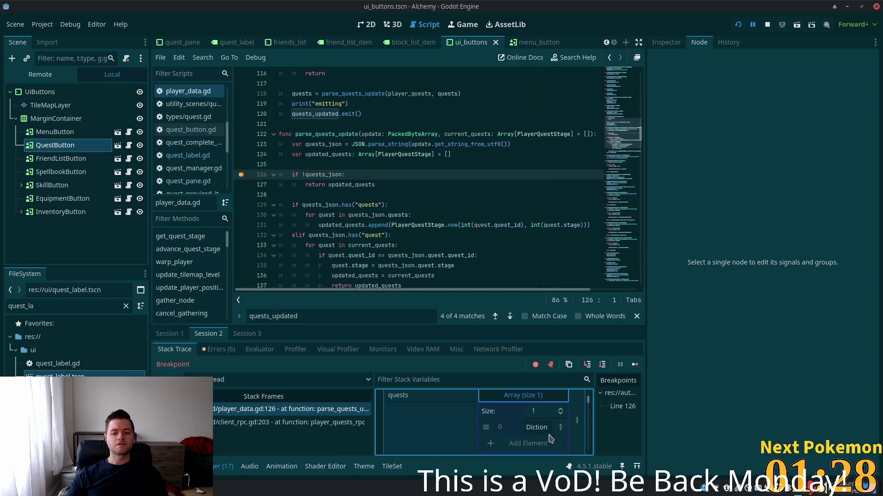
{"action": "left_click", "coordinate": [536, 412]}
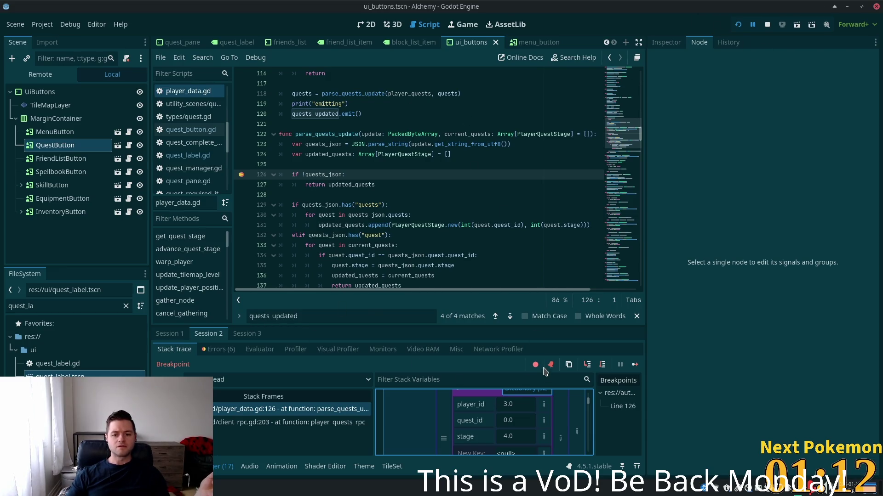
Step from line 126 through PlayerQuestStage's constructor back to update_player_quests line 115
{"action": "left_click", "coordinate": [587, 366]}
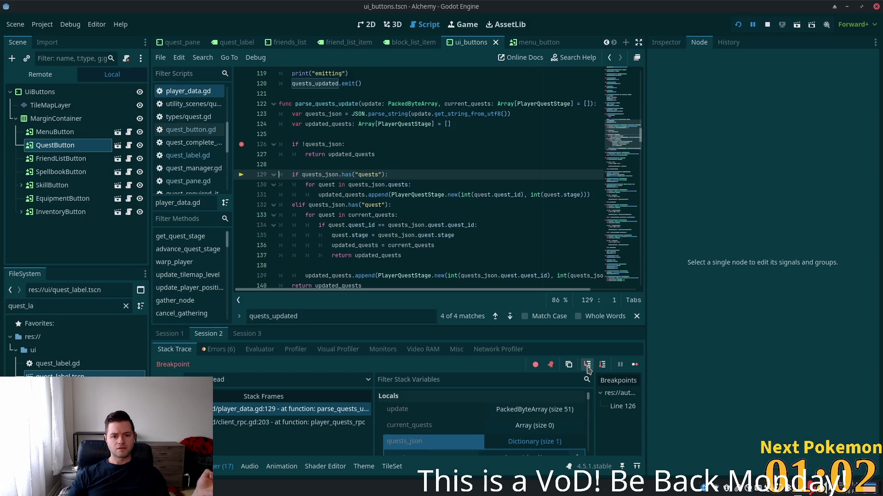
{"action": "left_click", "coordinate": [587, 366]}
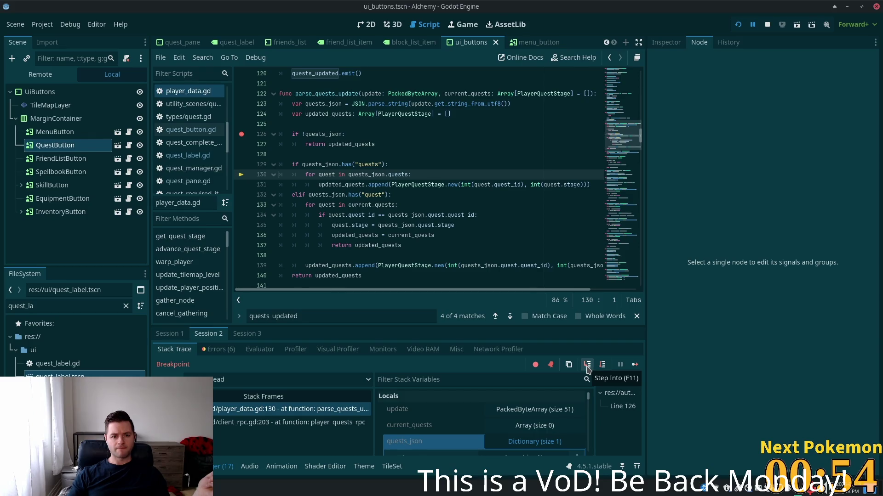
{"action": "left_click", "coordinate": [587, 364]}
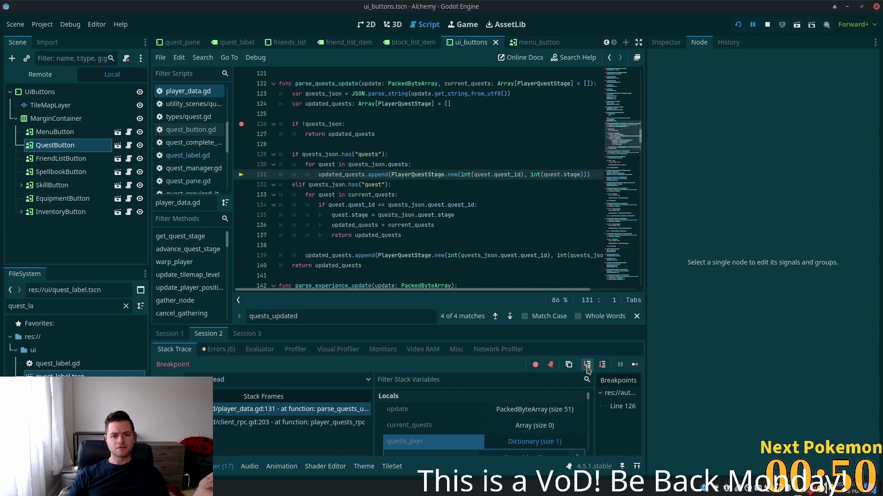
{"action": "left_click", "coordinate": [587, 366]}
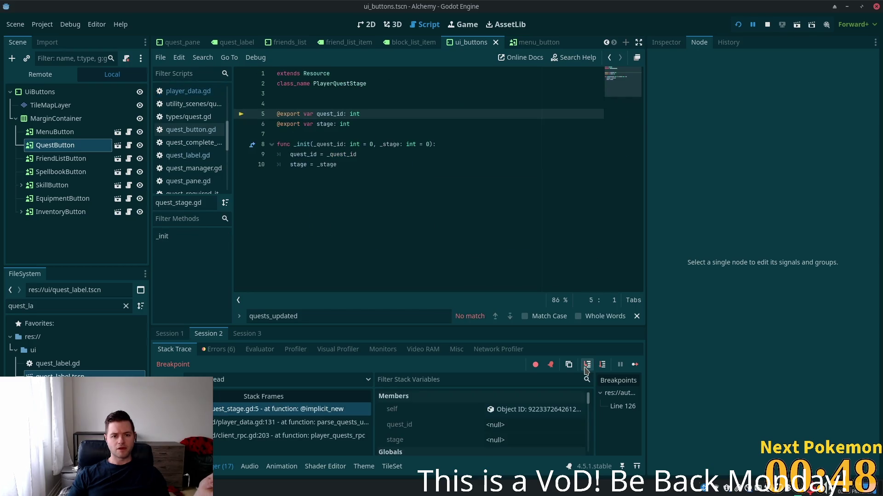
{"action": "left_click", "coordinate": [585, 369]}
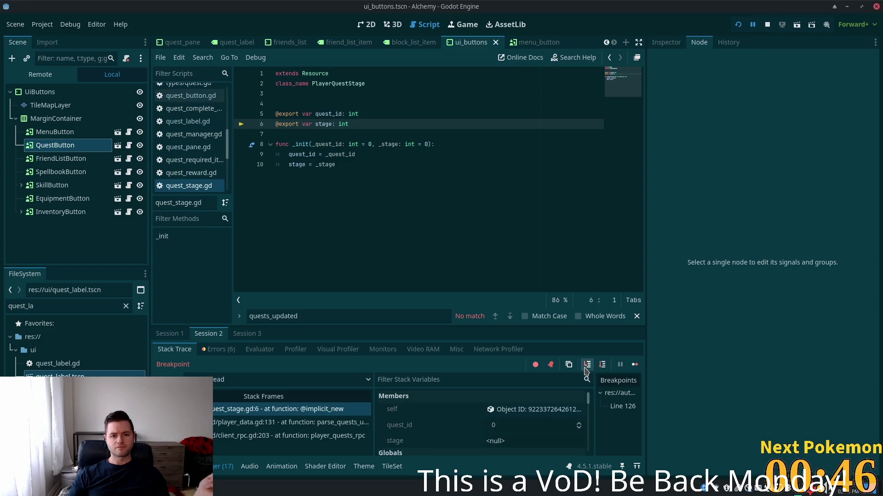
{"action": "left_click", "coordinate": [585, 370]}
{"action": "left_click", "coordinate": [585, 369]}
{"action": "left_click", "coordinate": [585, 369]}
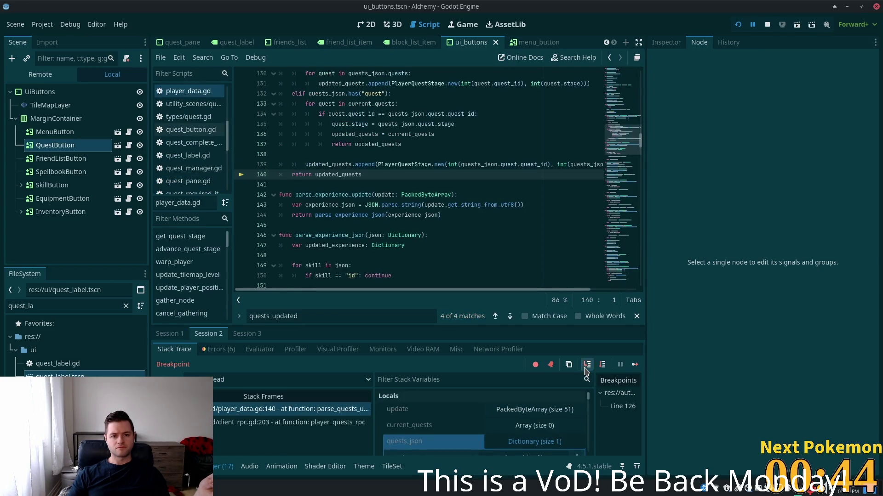
{"action": "left_click", "coordinate": [585, 371]}
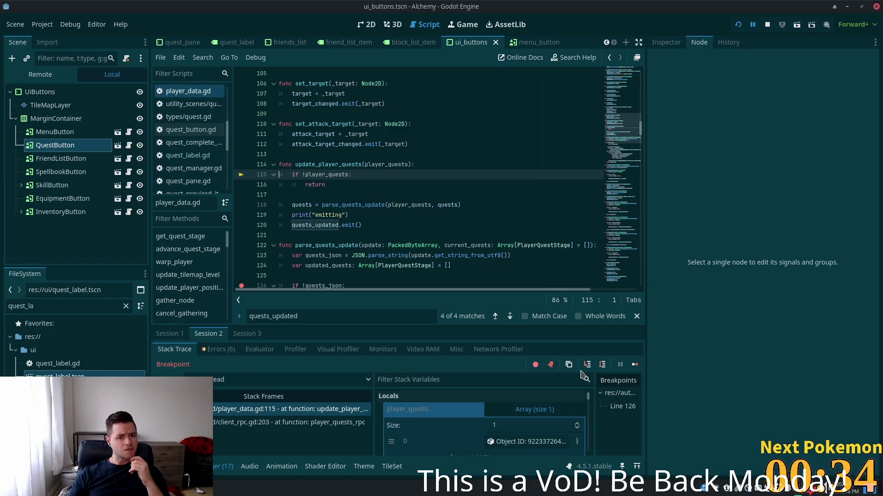
{"action": "left_click", "coordinate": [586, 365]}
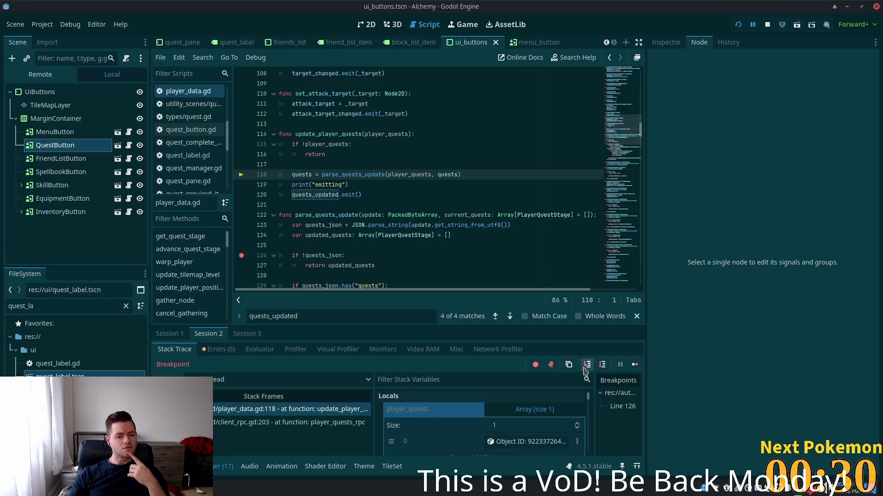
{"action": "left_click", "coordinate": [586, 365]}
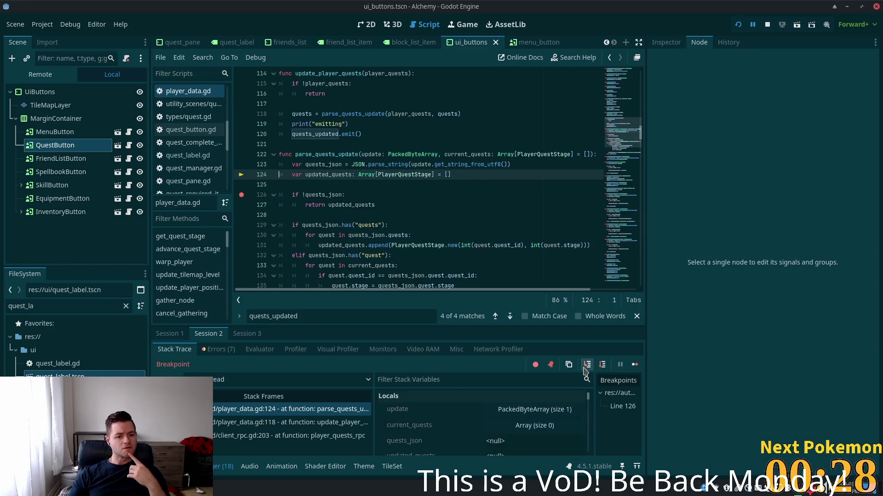
{"action": "left_click", "coordinate": [585, 368]}
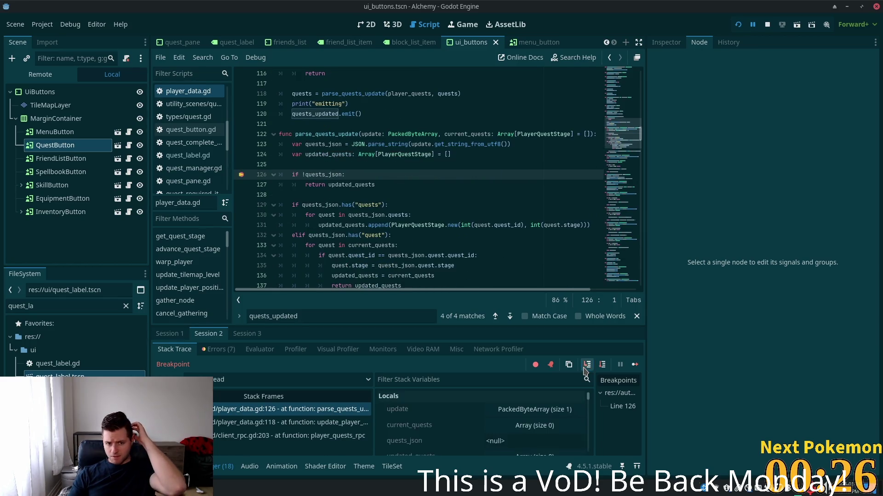
{"action": "left_click", "coordinate": [584, 368]}
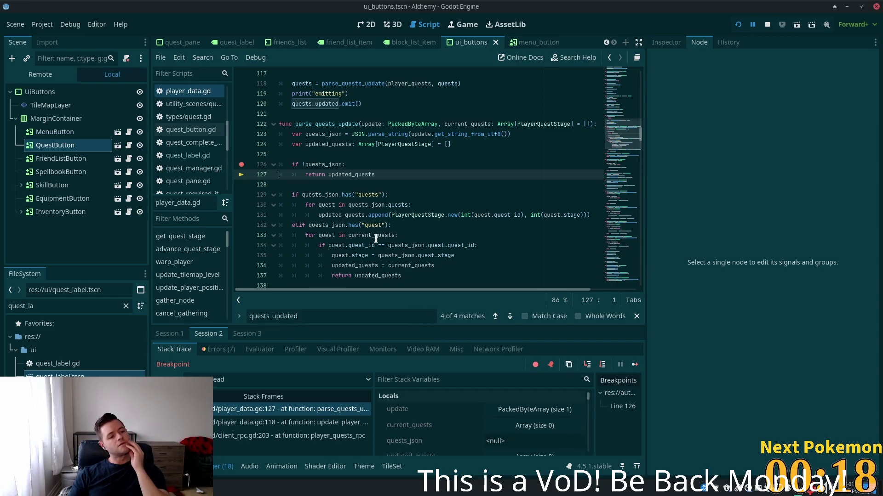
{"action": "mouse_move", "coordinate": [374, 240]}
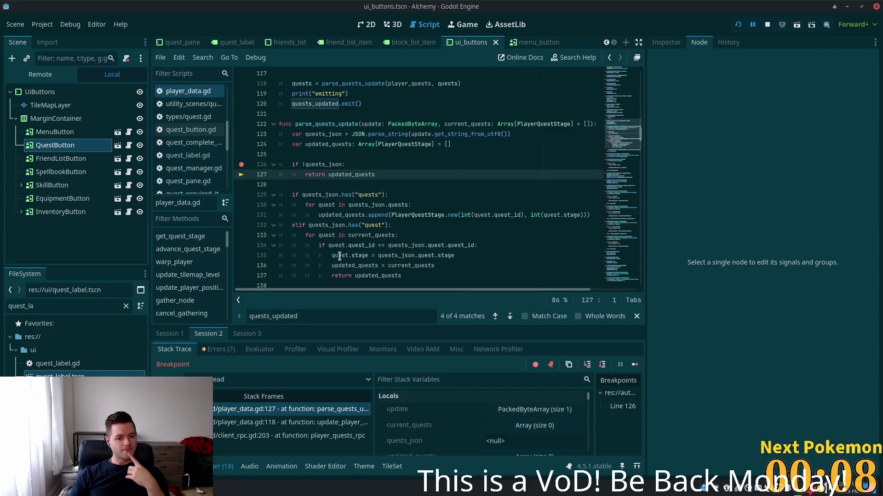
{"action": "left_click", "coordinate": [288, 422]}
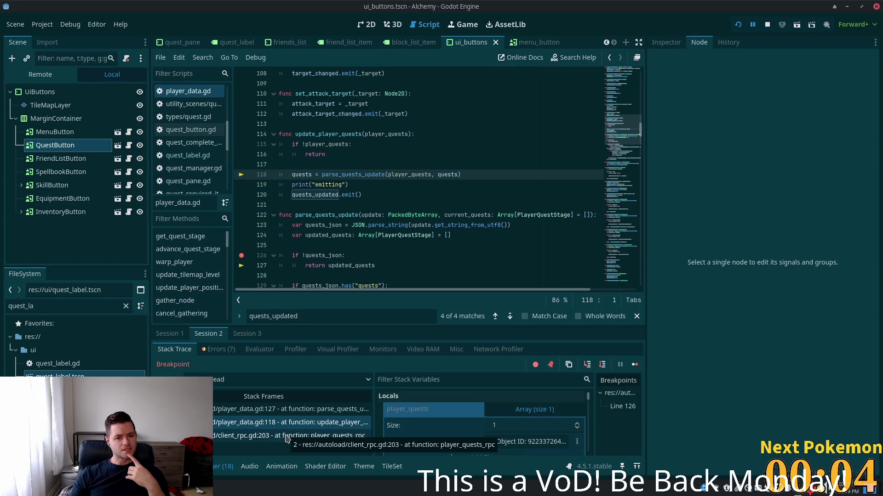
{"action": "scroll", "coordinate": [481, 407], "scroll_direction": "down", "scroll_amount": 2}
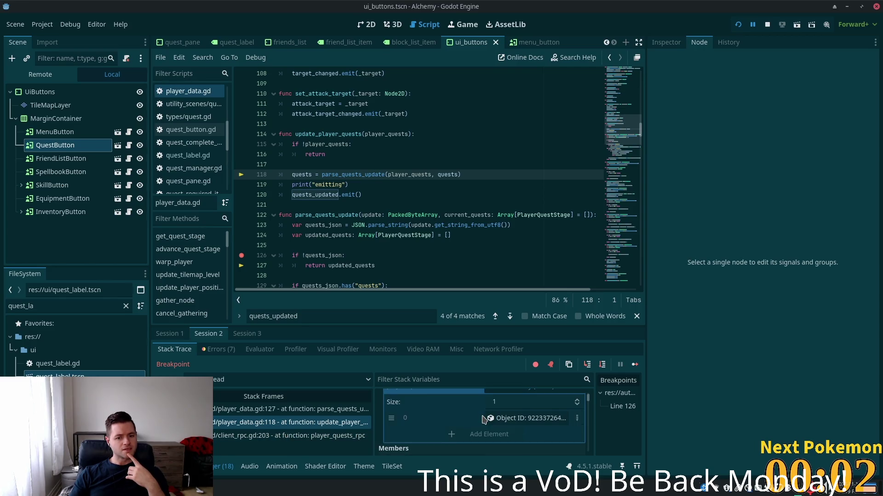
{"action": "scroll", "coordinate": [483, 416], "scroll_direction": "up", "scroll_amount": 3}
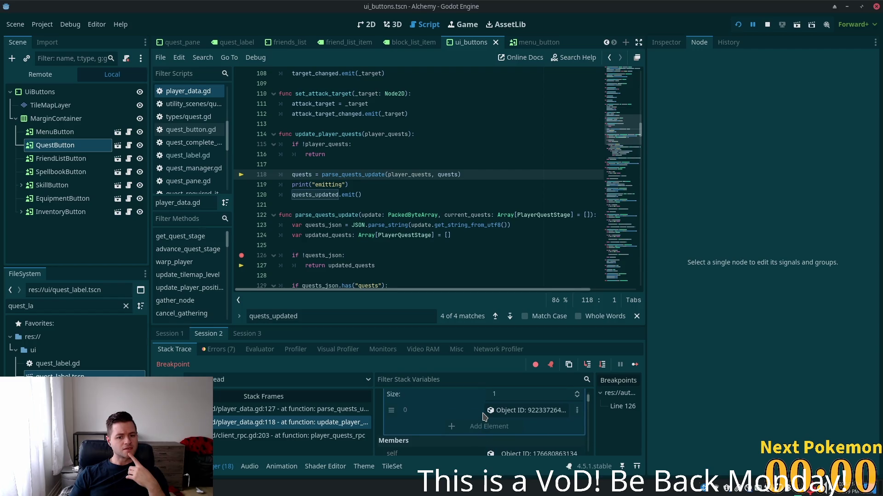
{"action": "scroll", "coordinate": [483, 416], "scroll_direction": "up", "scroll_amount": 1}
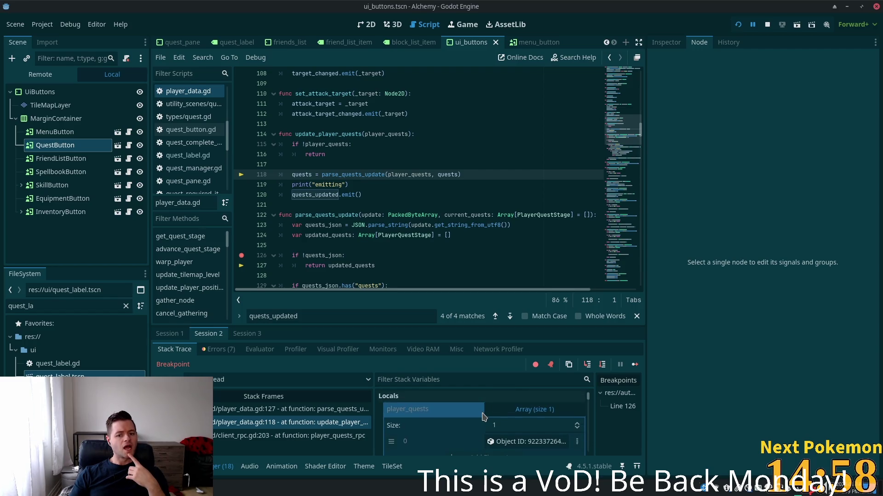
{"action": "left_click", "coordinate": [532, 448]}
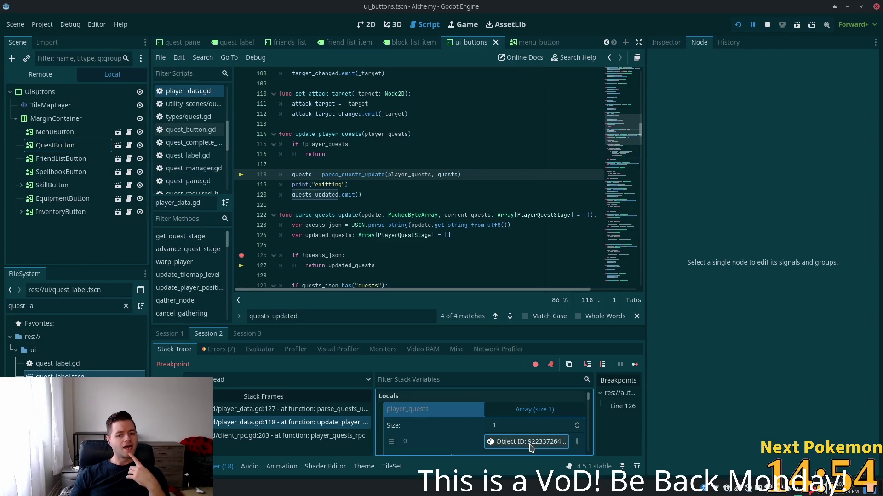
{"action": "scroll", "coordinate": [529, 444], "scroll_direction": "down", "scroll_amount": 2}
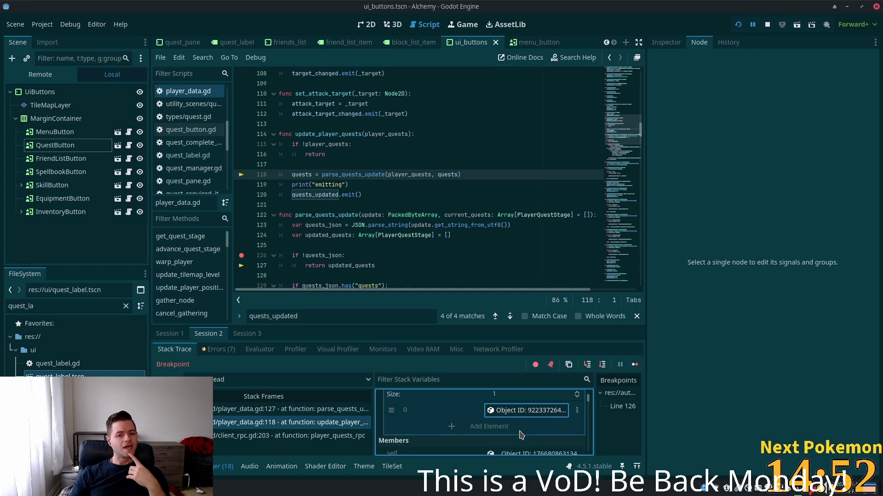
{"action": "left_click", "coordinate": [356, 164]}
{"action": "mouse_move", "coordinate": [337, 171]}
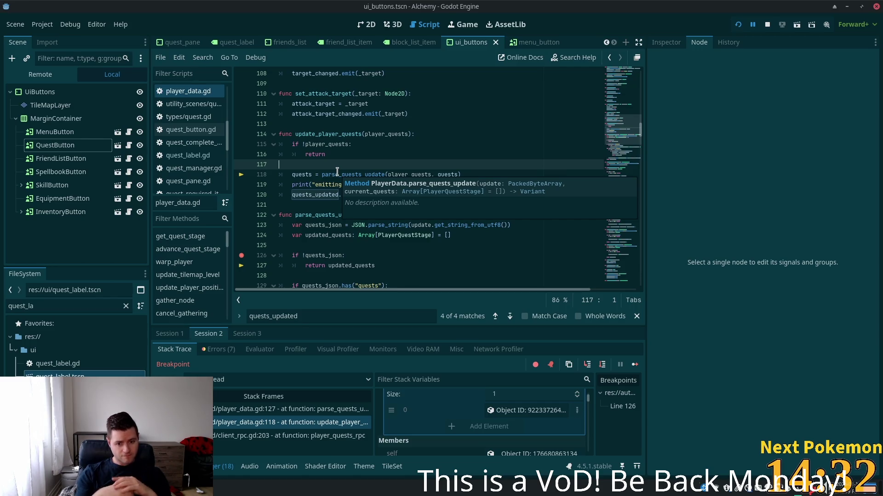
{"action": "left_click", "coordinate": [279, 435]}
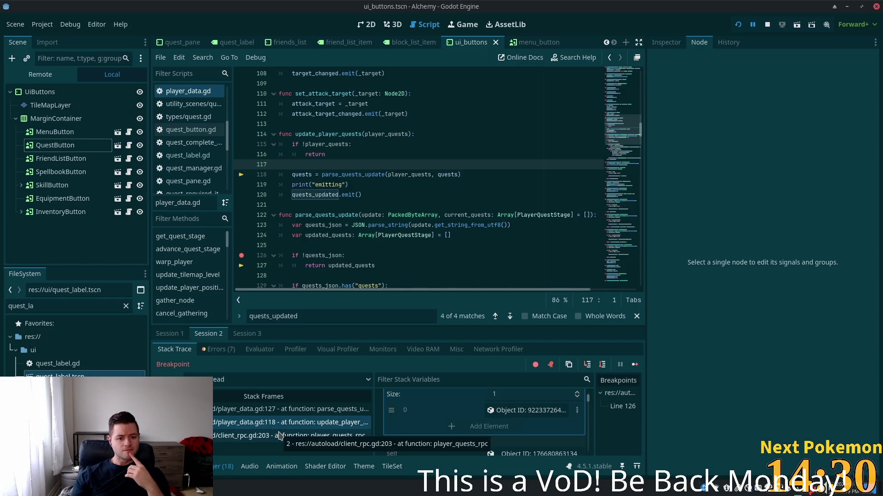
Examine the parse_quests_update call on client_rpc.gd line 203 and PlayerData.quests' current value
{"action": "scroll", "coordinate": [406, 154], "scroll_direction": "up", "scroll_amount": 4}
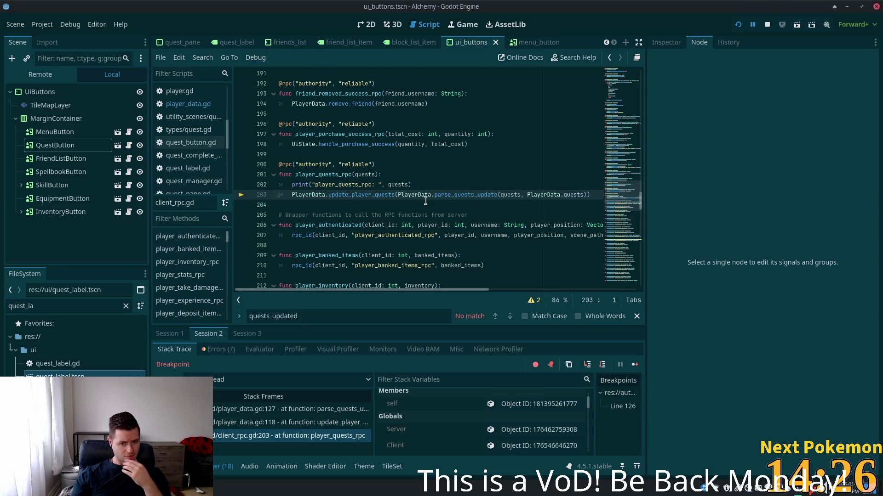
{"action": "left_click", "coordinate": [491, 195]}
{"action": "left_click", "coordinate": [444, 195]}
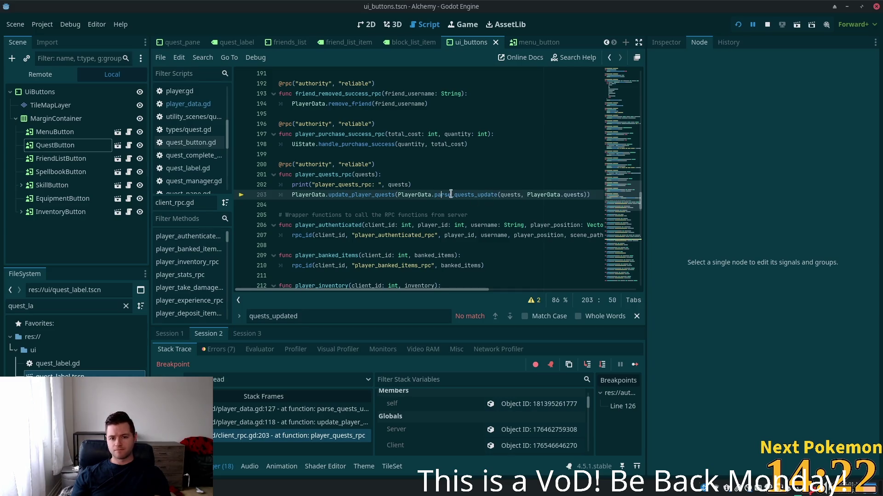
{"action": "left_click", "coordinate": [501, 195]}
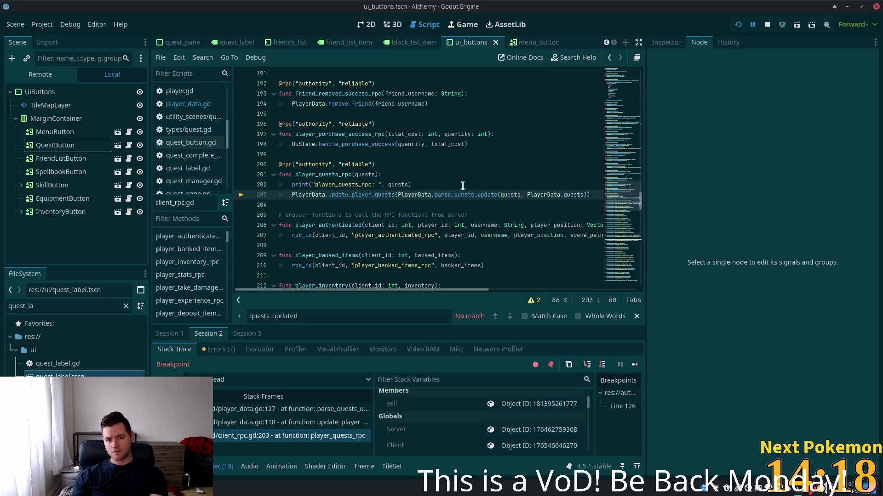
{"action": "mouse_move", "coordinate": [364, 174]}
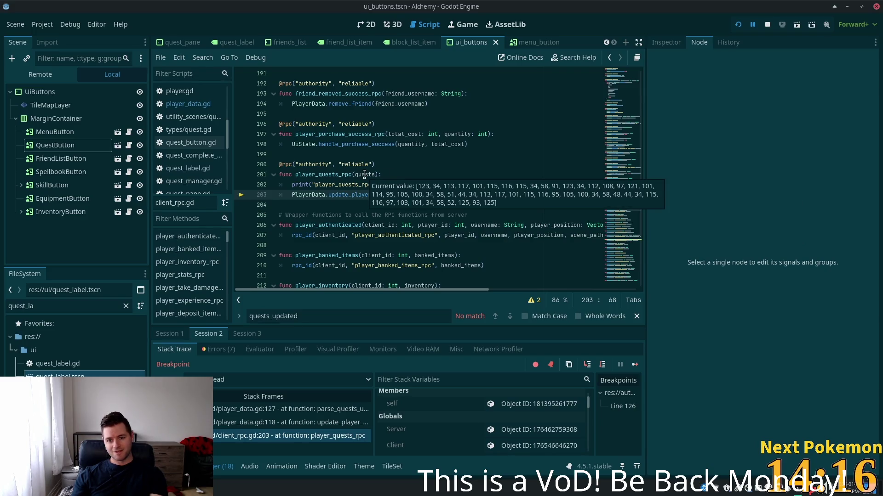
{"action": "left_click", "coordinate": [523, 164]}
{"action": "mouse_move", "coordinate": [569, 196]}
{"action": "left_click", "coordinate": [498, 194]}
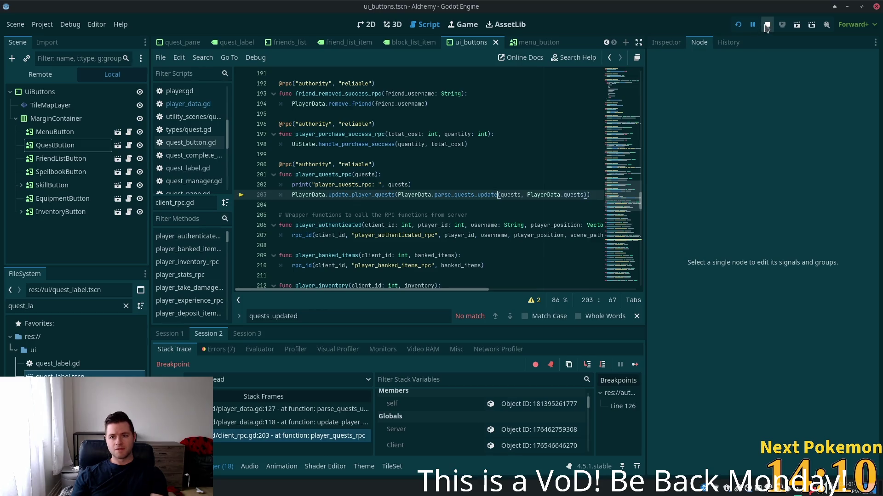
Stop the debug session and select the PlayerData.parse_quests_update wrapper on line 203
{"action": "left_click", "coordinate": [766, 25]}
{"action": "left_click", "coordinate": [499, 186]}
{"action": "left_click_drag", "start_coordinate": [499, 195], "coordinate": [399, 195]}
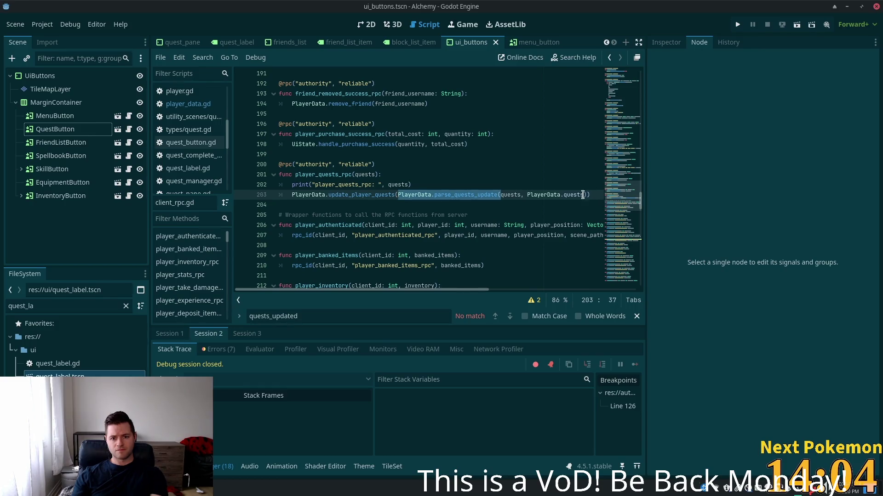
Reduce line 203 to update_player_quests(quests) and run the project
{"action": "key", "text": "Delete"}
{"action": "left_click", "coordinate": [483, 194]}
{"action": "key", "text": "Delete"}
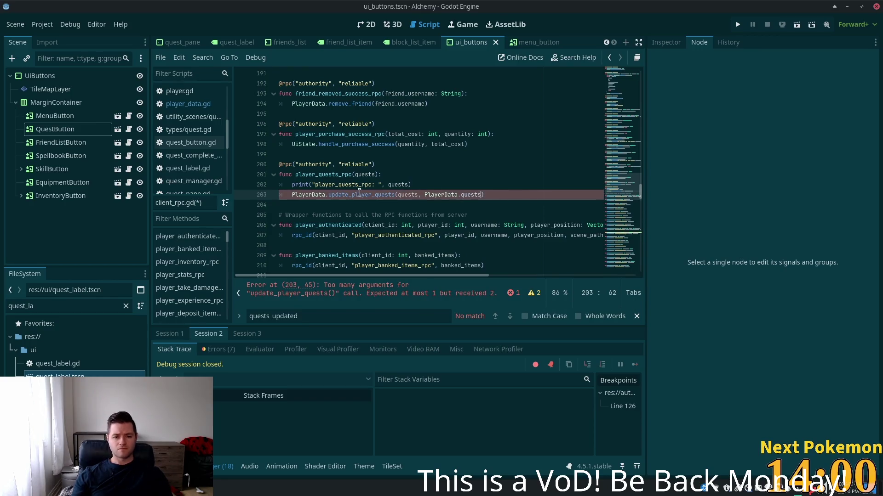
{"action": "mouse_move", "coordinate": [358, 193]}
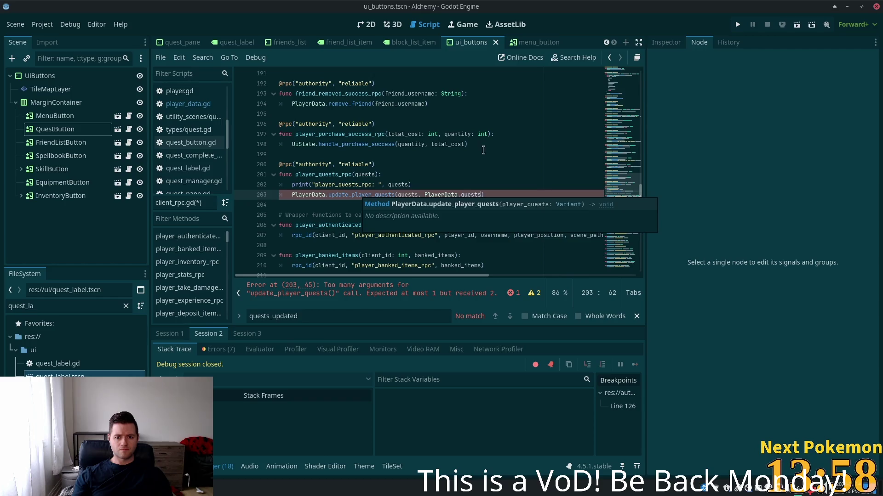
{"action": "key", "text": "ctrl+shift+Left"}
{"action": "key", "text": "ctrl+shift+Left"}
{"action": "key", "text": "ctrl+shift+Left"}
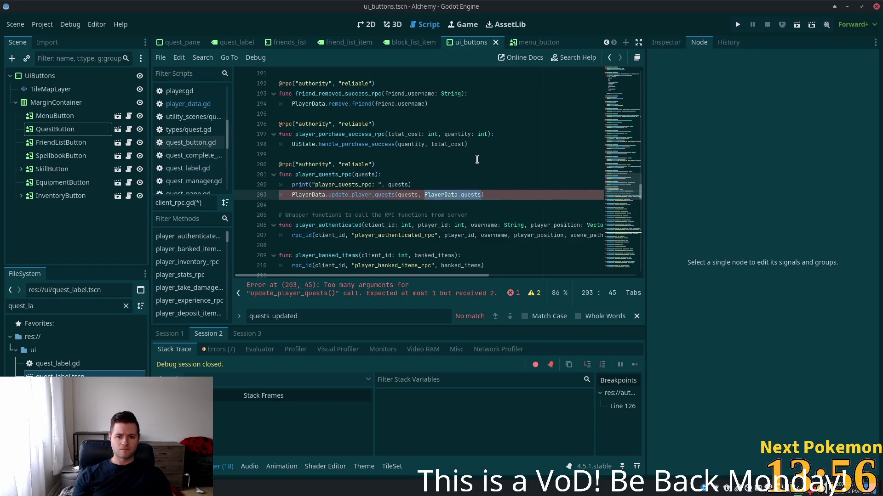
{"action": "key", "text": "BackSpace"}
{"action": "key", "text": "BackSpace"}
{"action": "key", "text": "BackSpace"}
{"action": "left_click", "coordinate": [443, 174]}
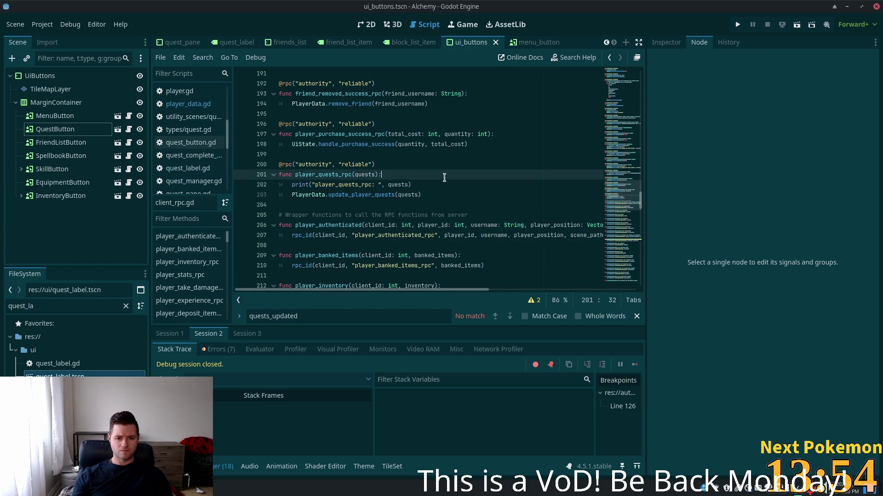
{"action": "left_click", "coordinate": [739, 25]}
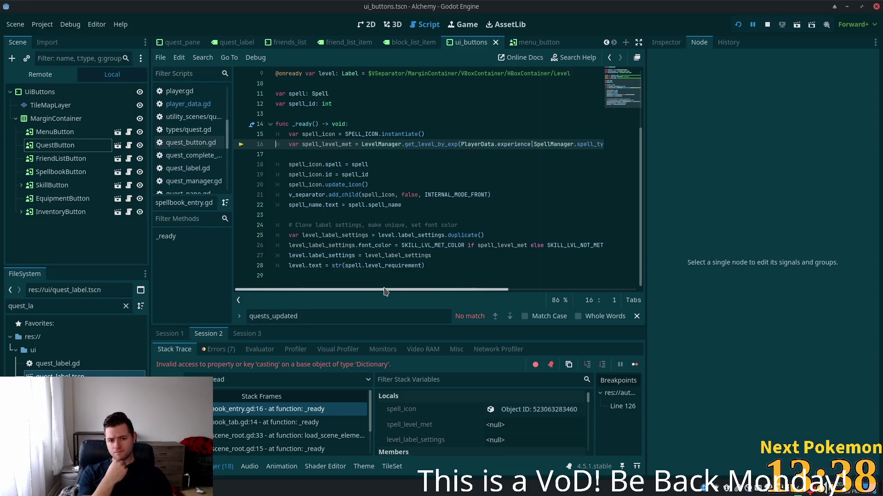
Restart the game, remove the line-126 breakpoint, and resume execution
{"action": "left_click", "coordinate": [738, 25]}
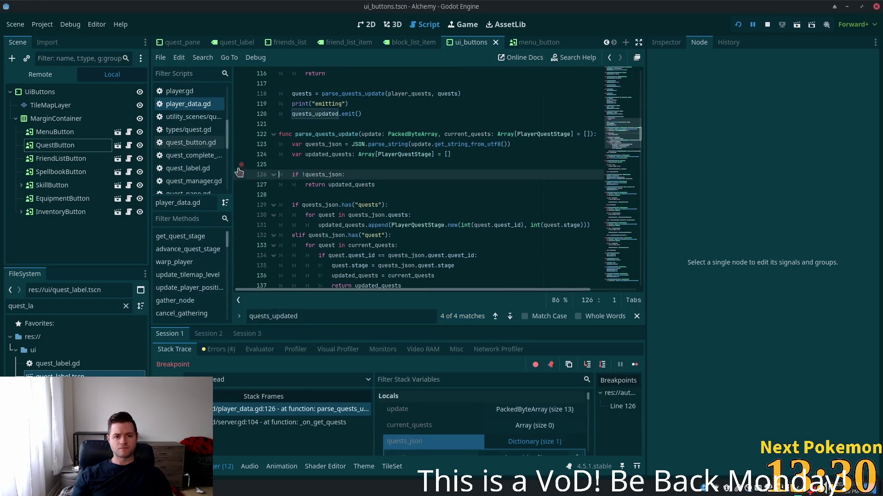
{"action": "left_click", "coordinate": [241, 175]}
{"action": "left_click", "coordinate": [736, 25]}
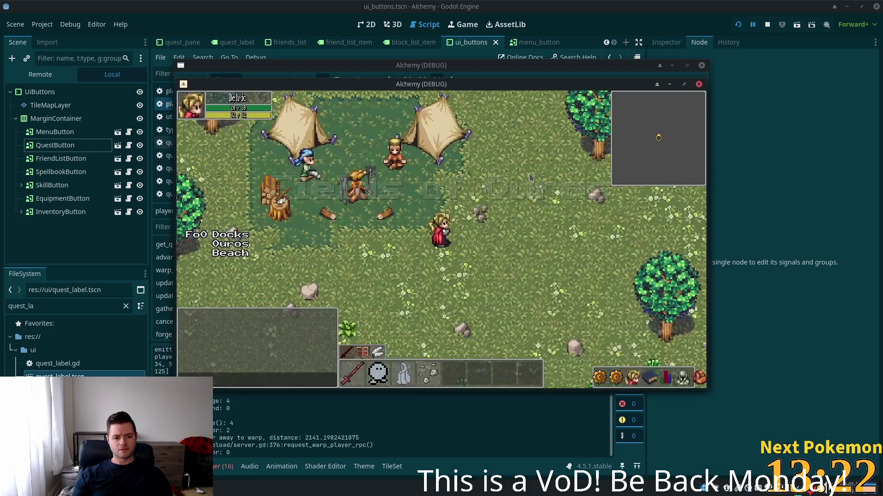
Toggle the in-game Quests list in both the camp and town game windows
{"action": "left_click", "coordinate": [618, 373]}
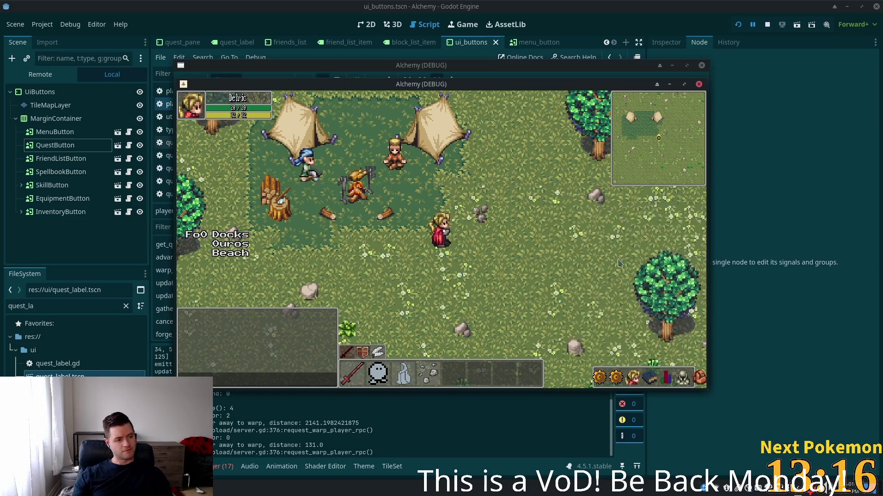
{"action": "left_click", "coordinate": [618, 371]}
{"action": "left_click", "coordinate": [619, 372]}
{"action": "left_click", "coordinate": [618, 371]}
{"action": "left_click_drag", "start_coordinate": [500, 89], "coordinate": [594, 163]}
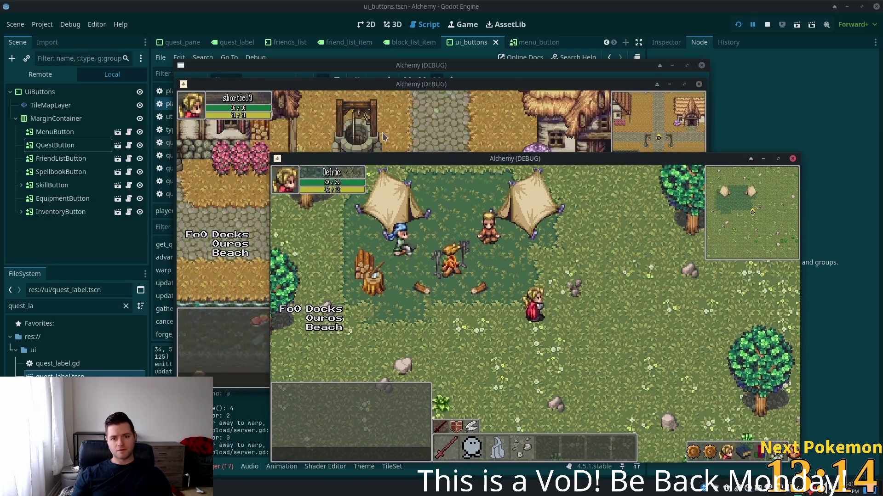
{"action": "left_click", "coordinate": [594, 147]}
{"action": "left_click", "coordinate": [618, 377]}
{"action": "left_click", "coordinate": [620, 383]}
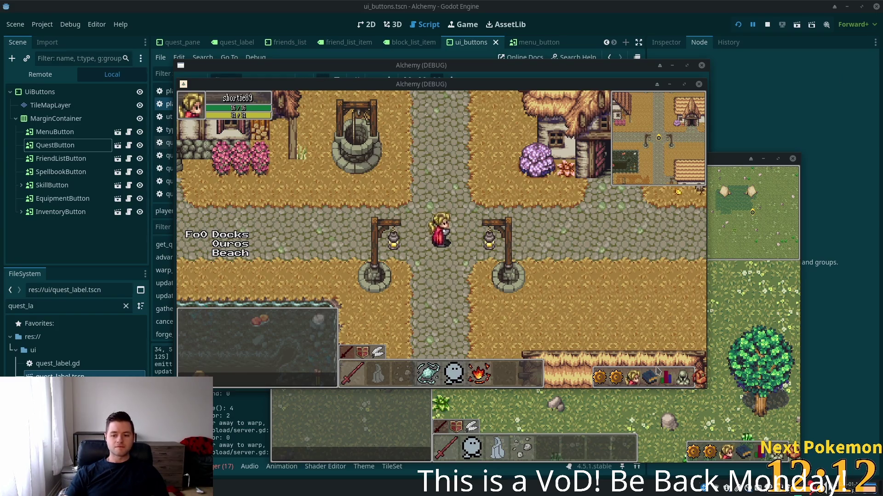
{"action": "left_click", "coordinate": [716, 452]}
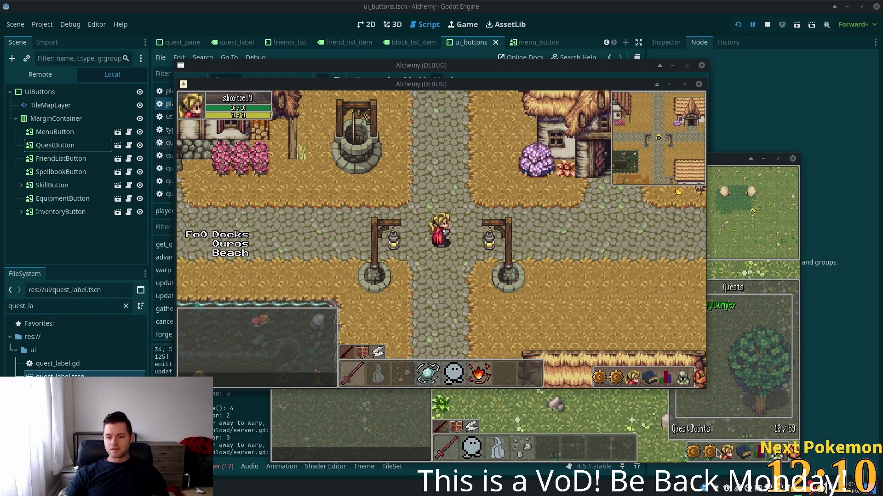
{"action": "left_click", "coordinate": [709, 454]}
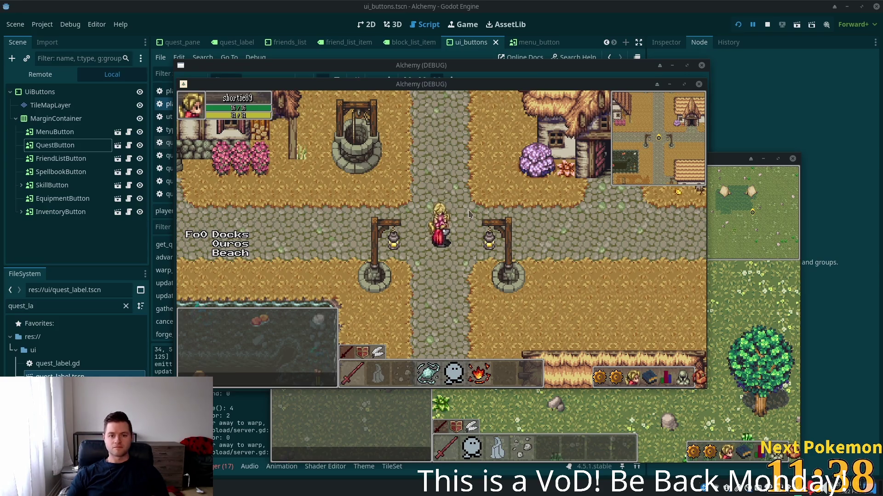
Walk the character through the village to the river bridge, then stop the game
{"action": "key", "text": "Right"}
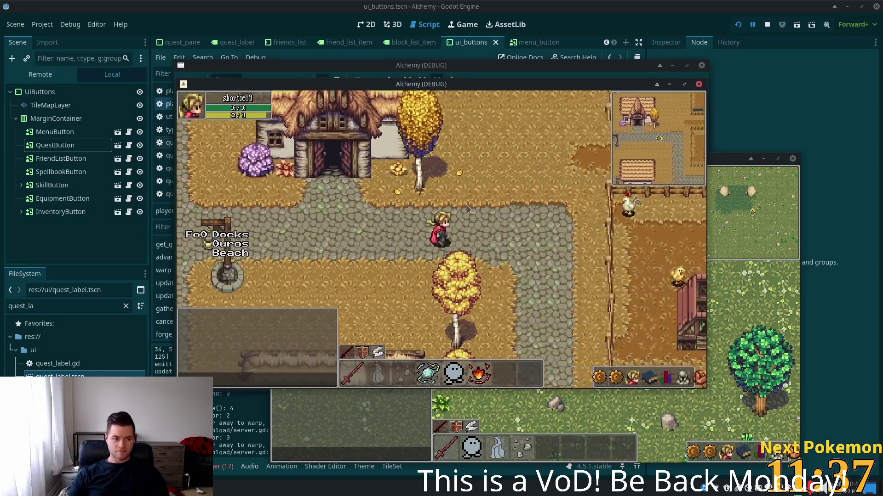
{"action": "key", "text": "Left"}
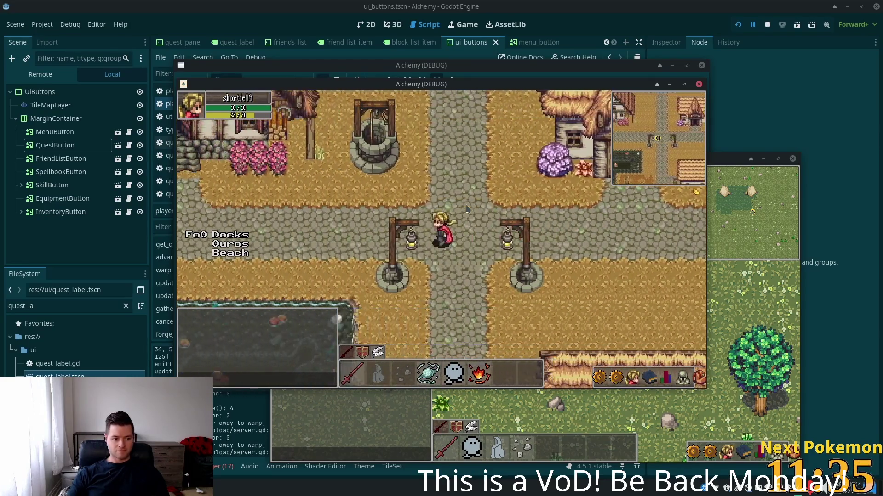
{"action": "key", "text": "Left"}
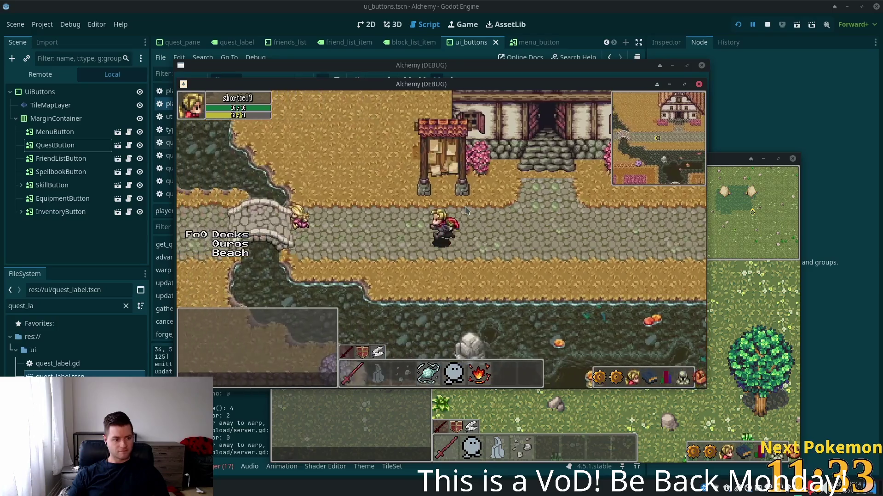
{"action": "key", "text": "Left"}
{"action": "key", "text": "Up"}
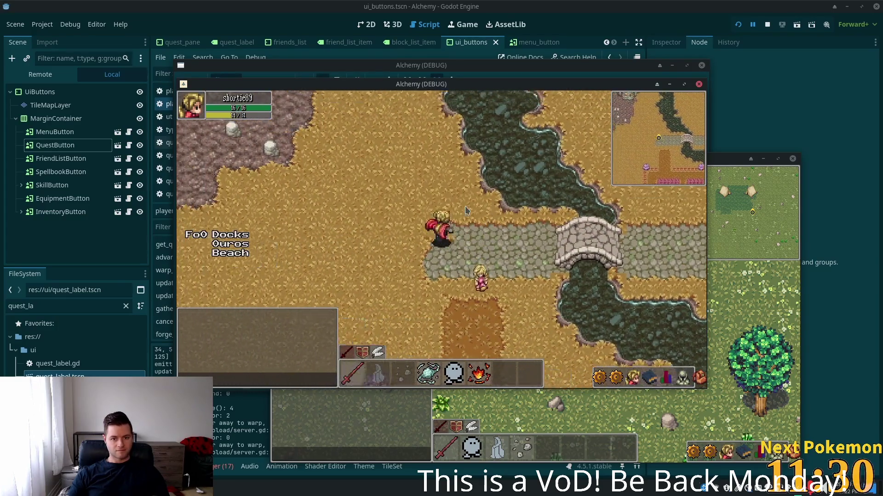
{"action": "key", "text": "F8"}
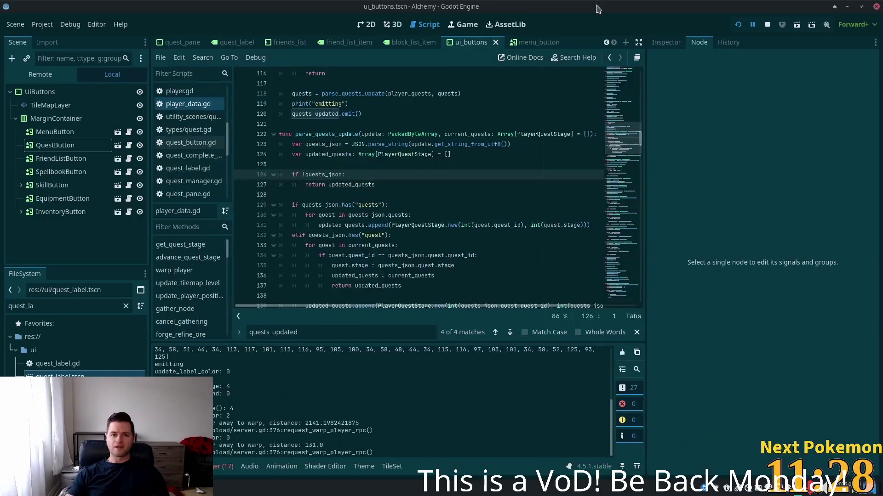
Show ui_buttons.tscn in 2D and copy the UiButtons root node's Size value
{"action": "left_click", "coordinate": [367, 24]}
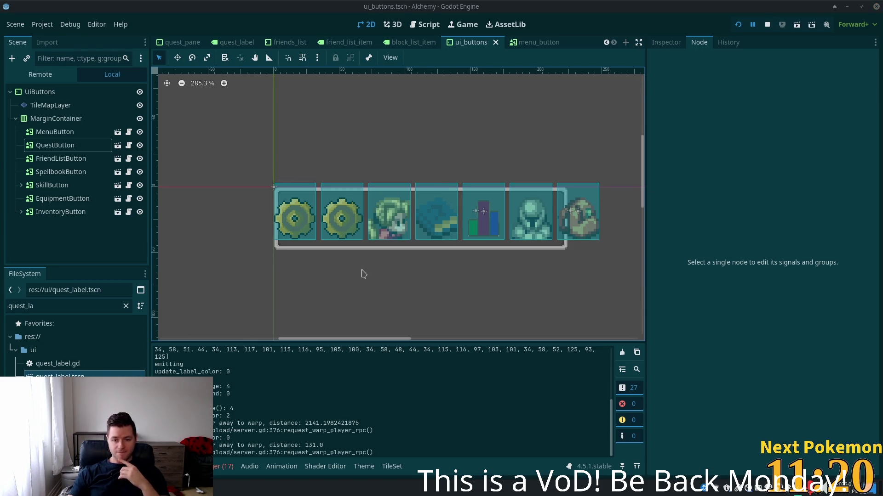
{"action": "left_click", "coordinate": [64, 119]}
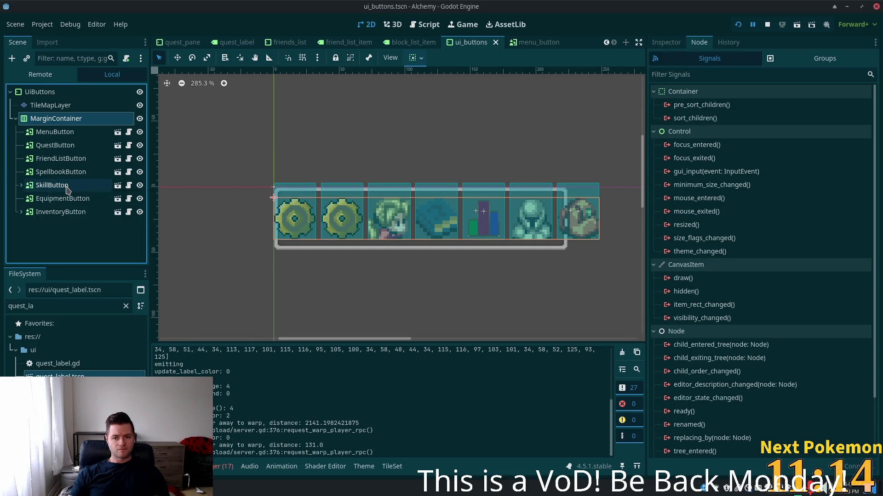
{"action": "left_click", "coordinate": [46, 92]}
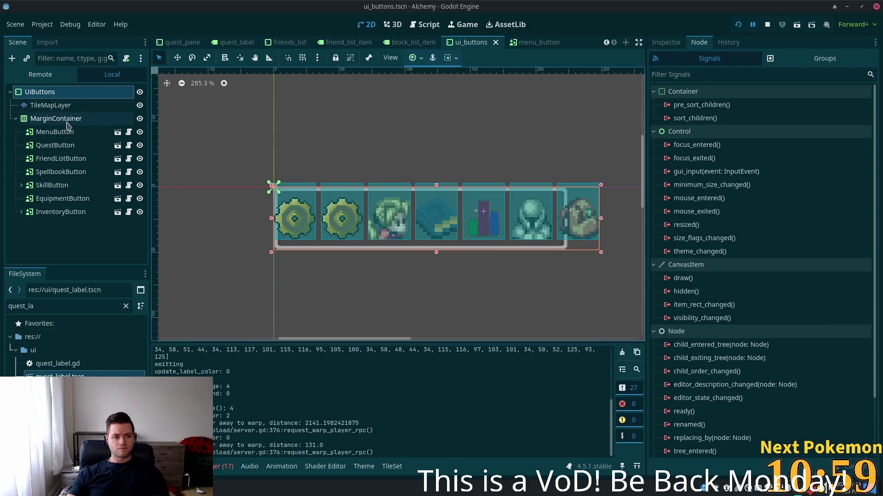
{"action": "left_click", "coordinate": [63, 120]}
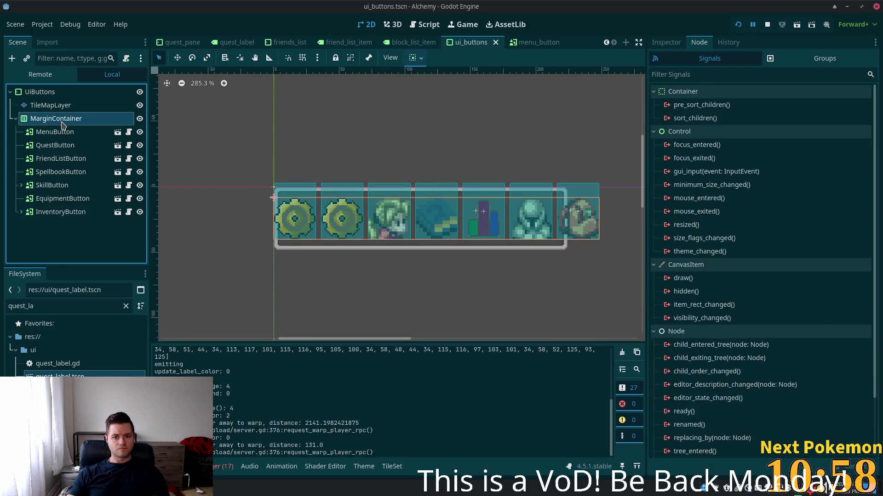
{"action": "left_click", "coordinate": [53, 97]}
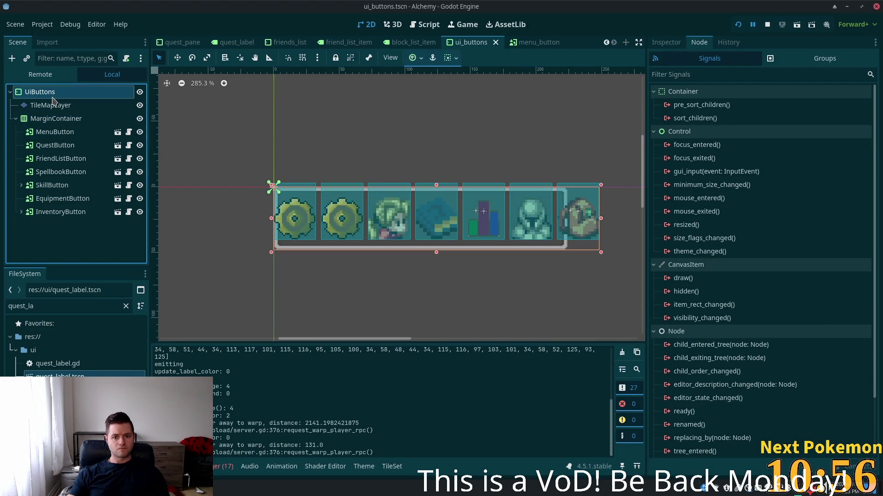
{"action": "left_click", "coordinate": [666, 42]}
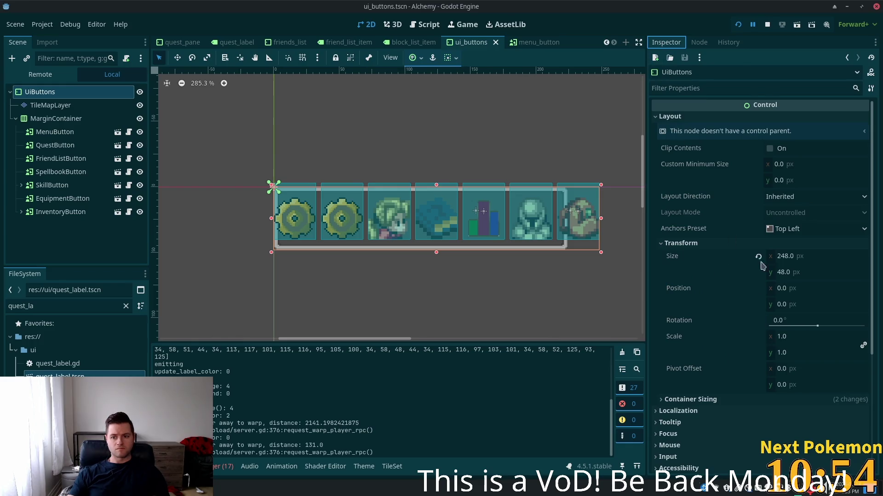
{"action": "right_click", "coordinate": [677, 260]}
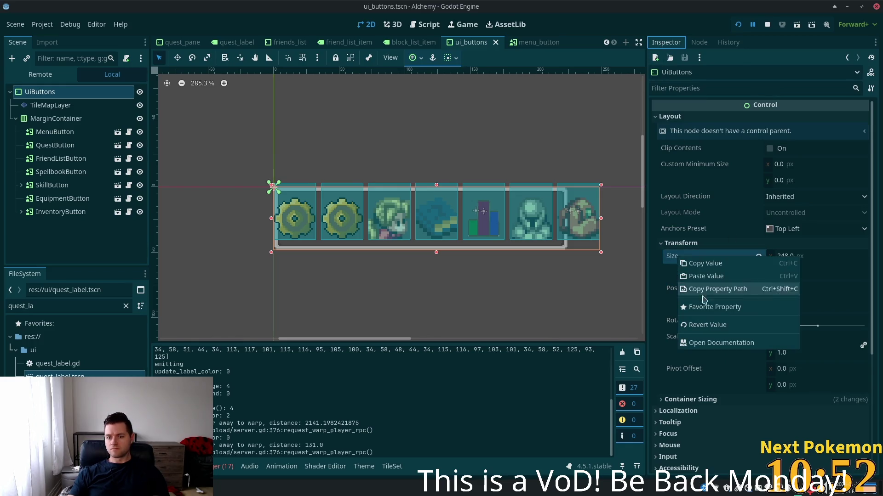
{"action": "left_click", "coordinate": [720, 266]}
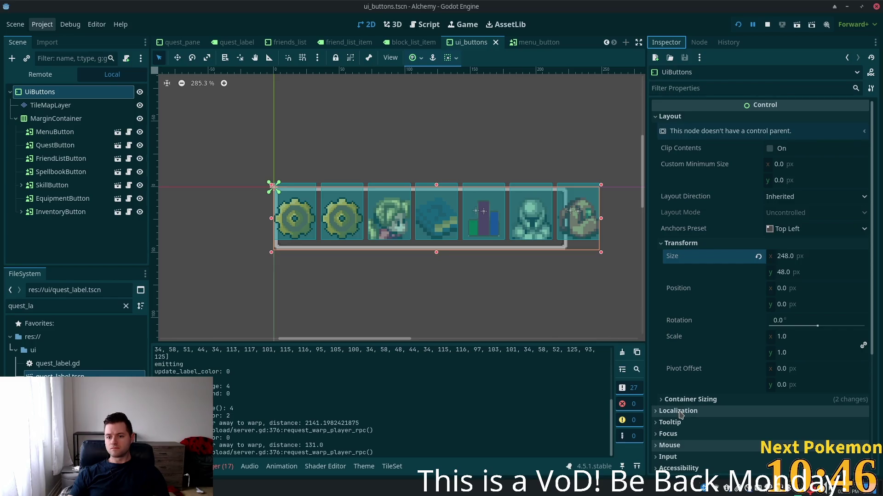
Browse the button bar's nodes and select TileMapLayer to open its tile painting panel
{"action": "left_click", "coordinate": [48, 119]}
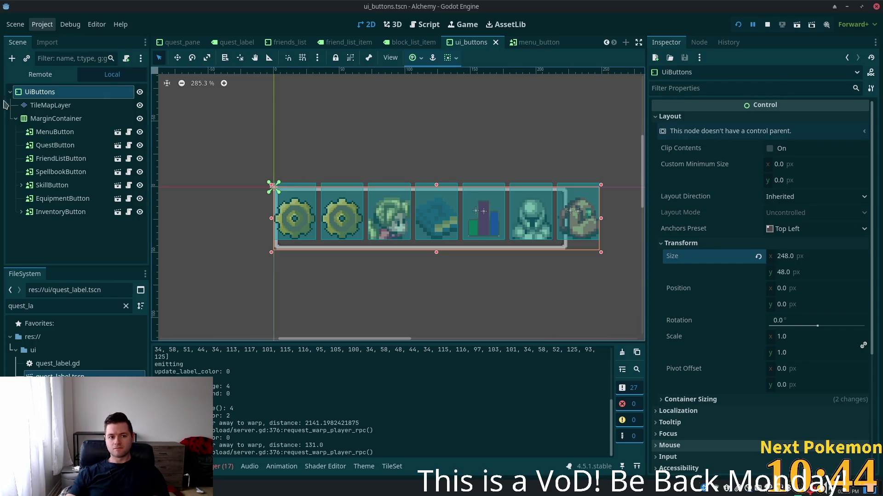
{"action": "left_click", "coordinate": [48, 106]}
{"action": "left_click", "coordinate": [48, 93]}
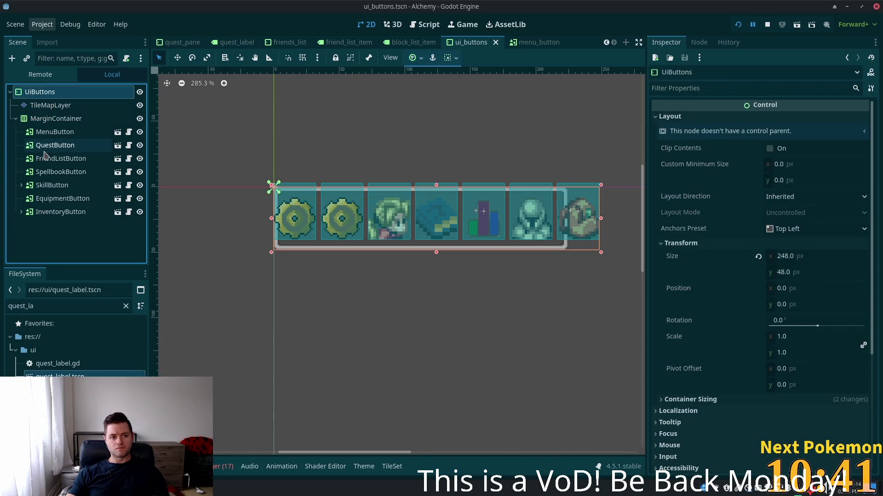
{"action": "left_click", "coordinate": [42, 133]}
{"action": "left_click", "coordinate": [46, 145]}
{"action": "left_click", "coordinate": [51, 119]}
{"action": "left_click", "coordinate": [50, 106]}
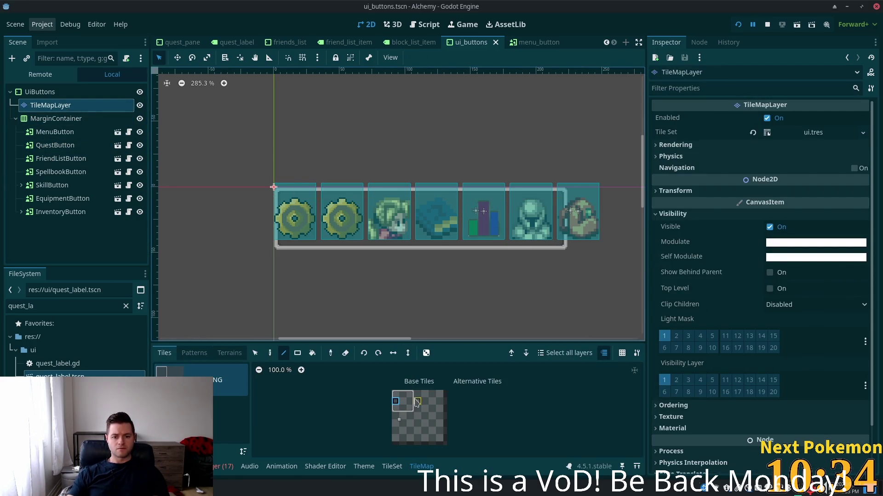
Paint the frame's right-side tiles, including the bottom-right corner, undoing a stray bottom tile
{"action": "left_click", "coordinate": [598, 201]}
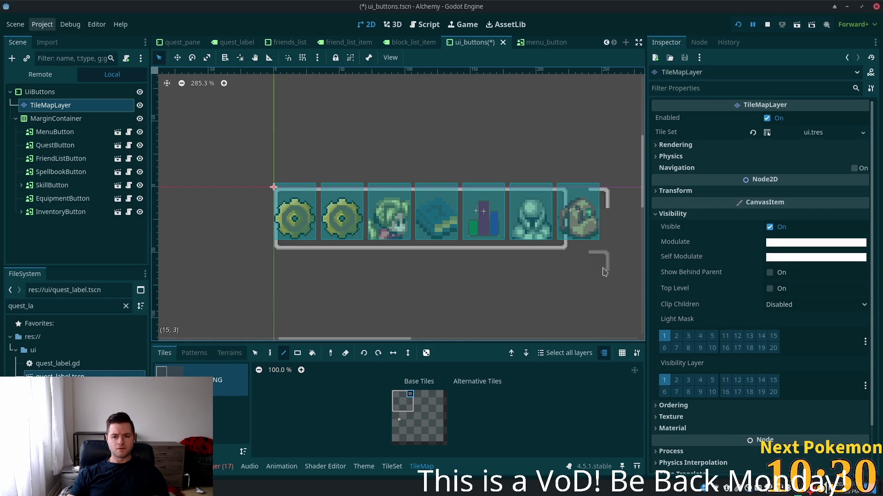
{"action": "left_click", "coordinate": [413, 410]}
{"action": "left_click", "coordinate": [599, 242]}
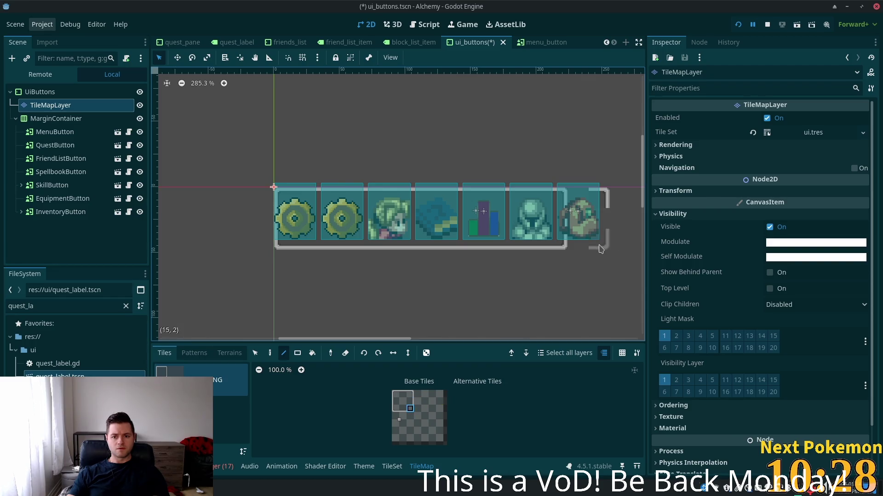
{"action": "left_click", "coordinate": [410, 401]}
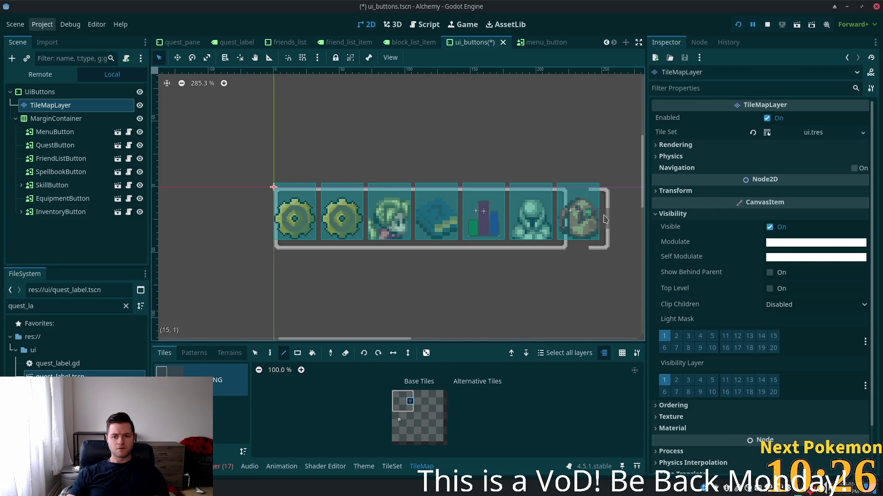
{"action": "left_click", "coordinate": [403, 394]}
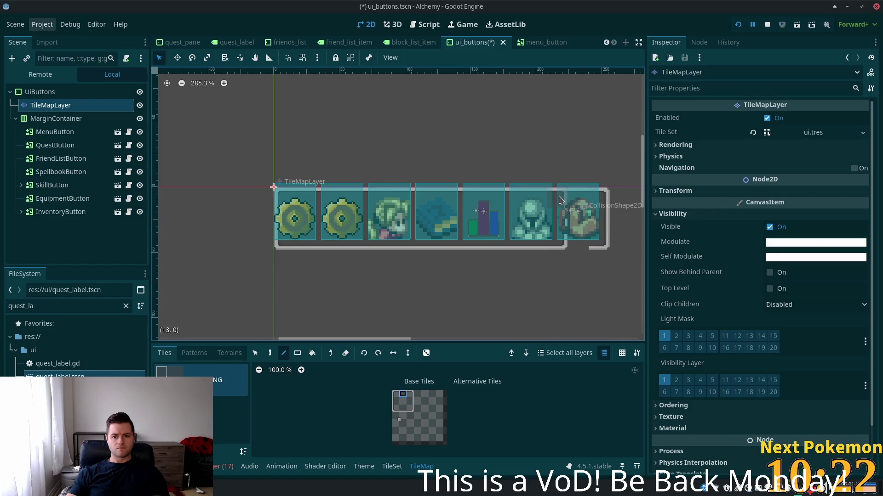
{"action": "left_click", "coordinate": [402, 408]}
{"action": "left_click", "coordinate": [583, 241]}
{"action": "key", "text": "ctrl+z"}
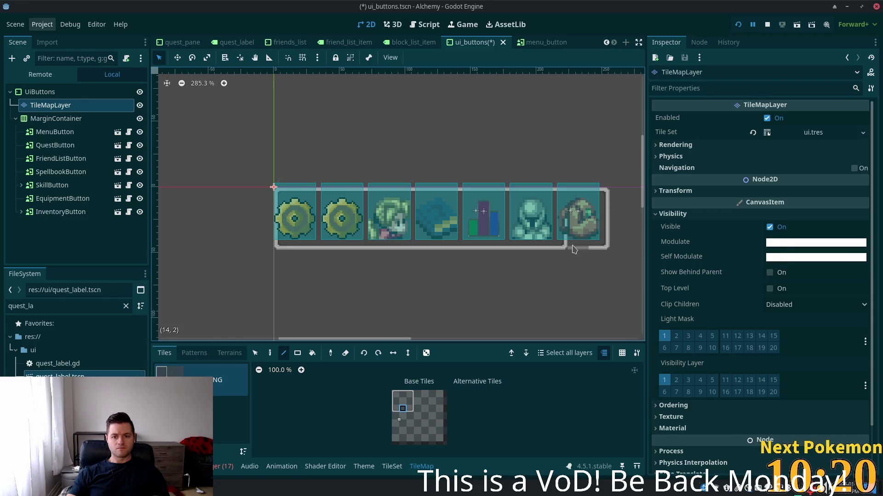
Save the ui_buttons scene and select the MarginContainer node
{"action": "left_click", "coordinate": [403, 402]}
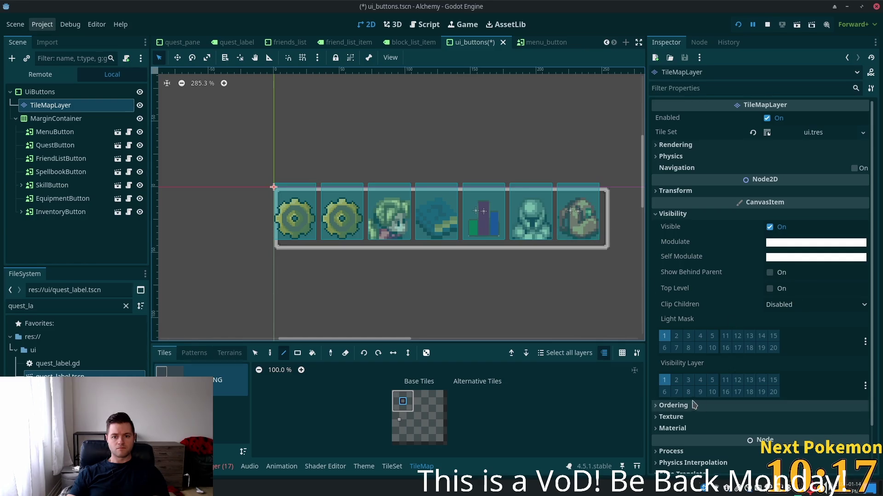
{"action": "key", "text": "ctrl+s"}
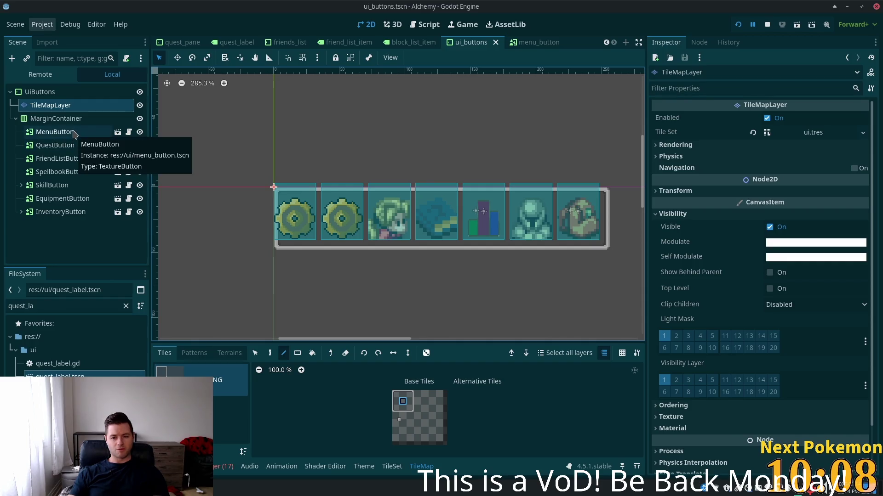
{"action": "left_click", "coordinate": [69, 119]}
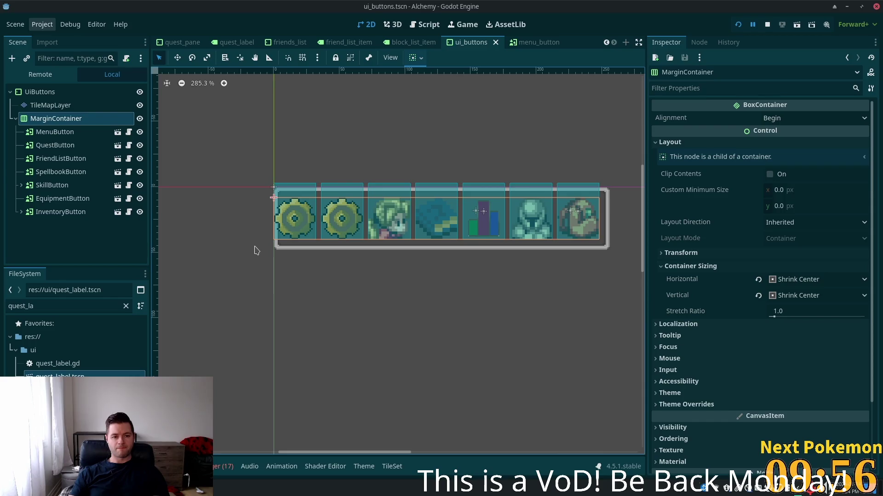
Widen the UiButtons control from 248 to 257 px, save the ui_buttons scene, and return to the editor
{"action": "left_click", "coordinate": [62, 93]}
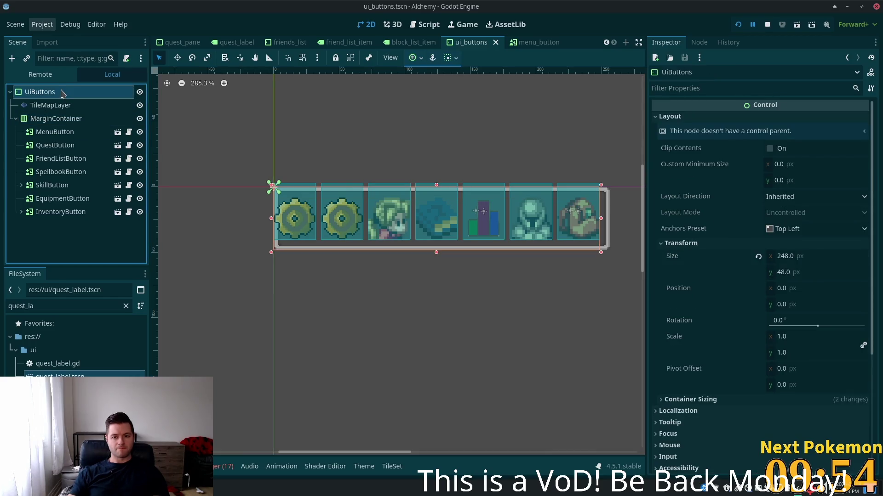
{"action": "left_click_drag", "start_coordinate": [601, 223], "coordinate": [613, 222]}
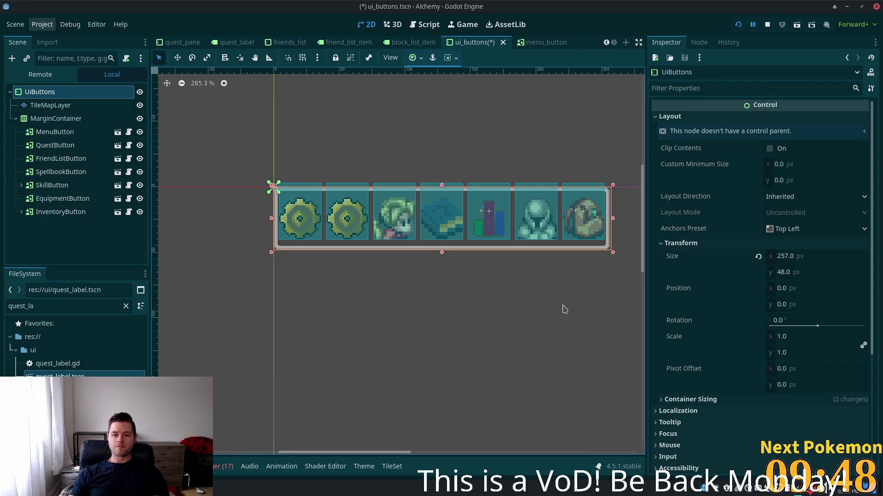
{"action": "key", "text": "ctrl+s"}
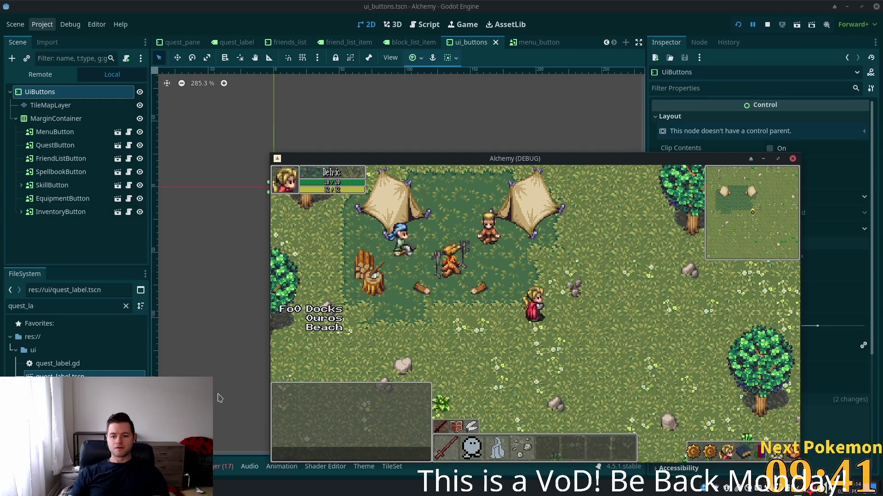
{"action": "left_click", "coordinate": [746, 33]}
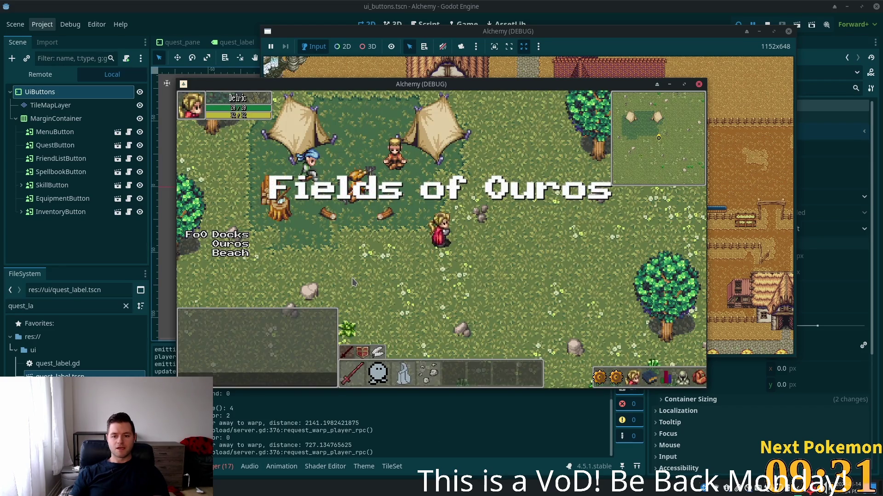
Stop the game and copy the 257×48 Size value into UiButtons' Custom Minimum Size
{"action": "key", "text": "F8"}
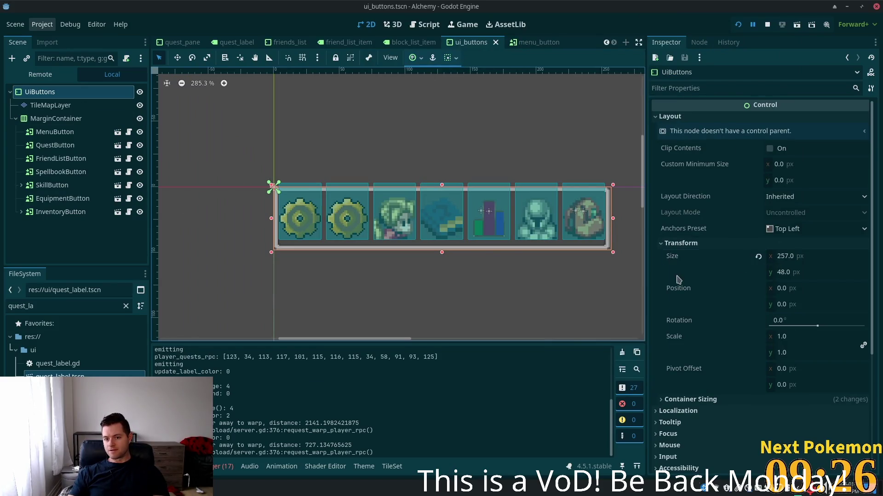
{"action": "right_click", "coordinate": [671, 257]}
{"action": "left_click", "coordinate": [702, 264]}
{"action": "left_click", "coordinate": [703, 164]}
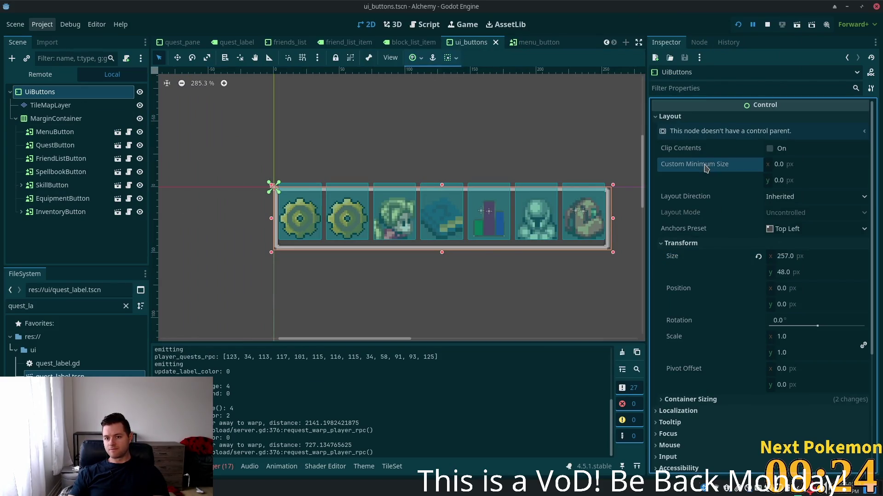
{"action": "right_click", "coordinate": [705, 165]}
{"action": "left_click", "coordinate": [742, 185]}
Relaunch the game, toggle the Quests panel several times, then open quest_pane.gd in Cursor
{"action": "key", "text": "F5"}
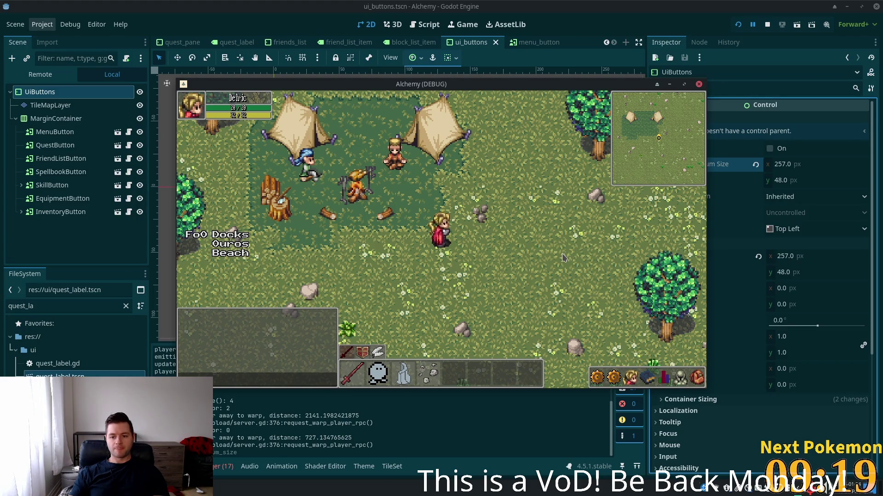
{"action": "left_click", "coordinate": [619, 378]}
{"action": "left_click", "coordinate": [619, 376]}
{"action": "left_click", "coordinate": [619, 376]}
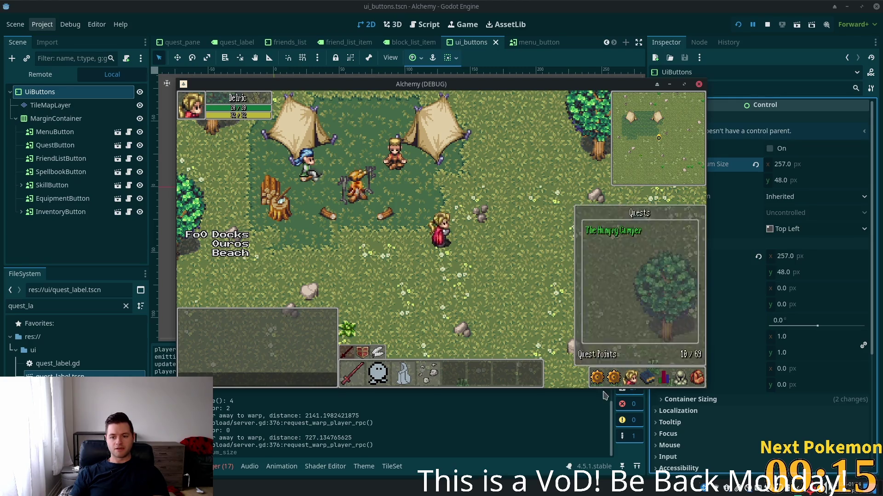
{"action": "left_click", "coordinate": [619, 376]}
{"action": "left_click", "coordinate": [618, 376]}
{"action": "left_click", "coordinate": [619, 376]}
{"action": "left_click", "coordinate": [618, 376]}
{"action": "left_click", "coordinate": [619, 376]}
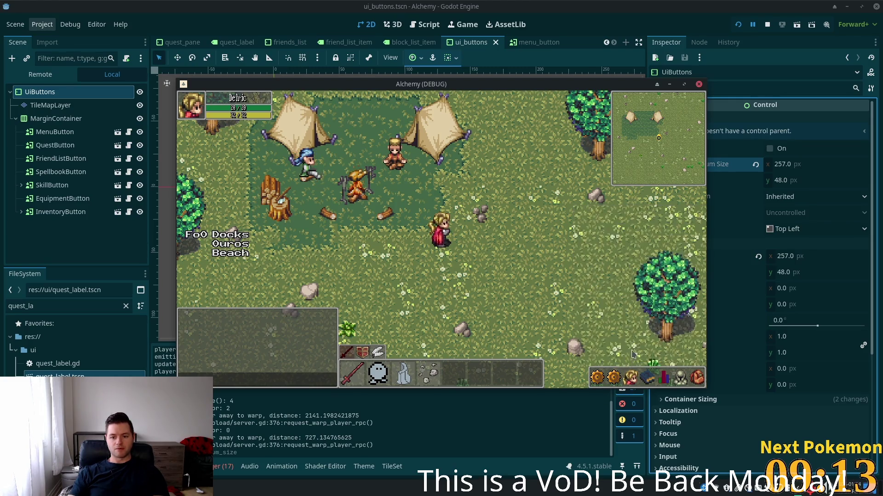
{"action": "left_click", "coordinate": [602, 4]}
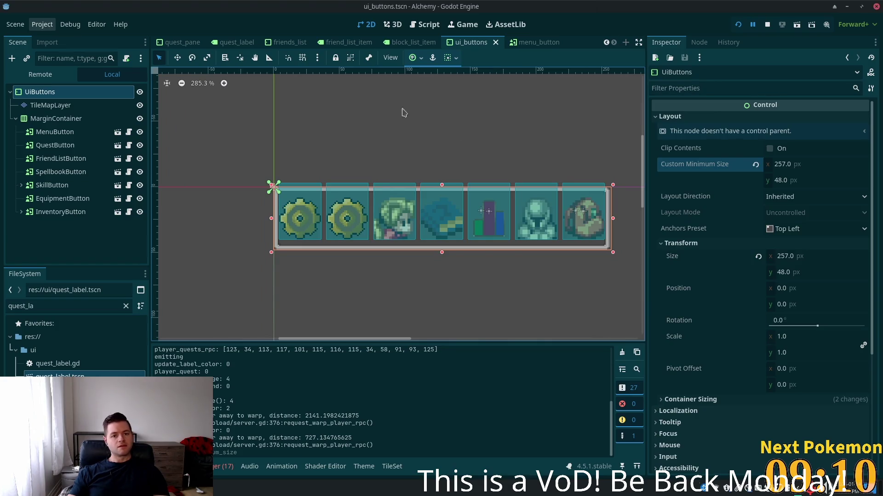
{"action": "key", "text": "alt+Tab"}
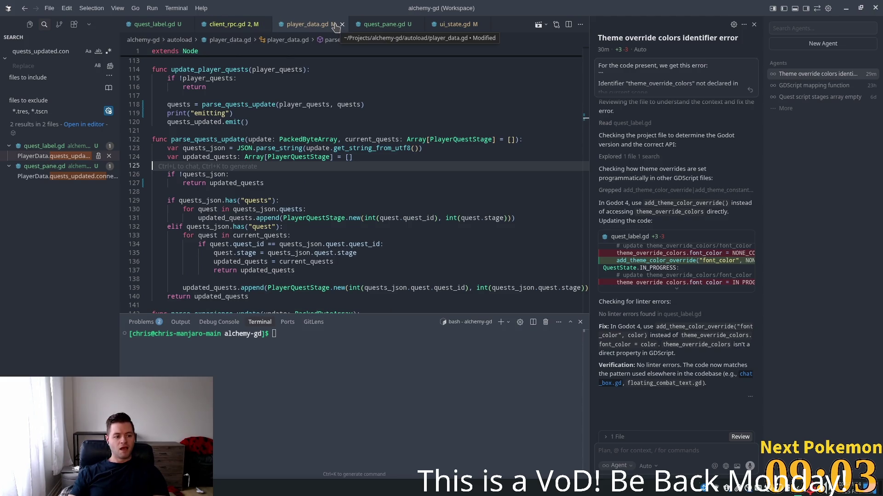
{"action": "left_click", "coordinate": [364, 28]}
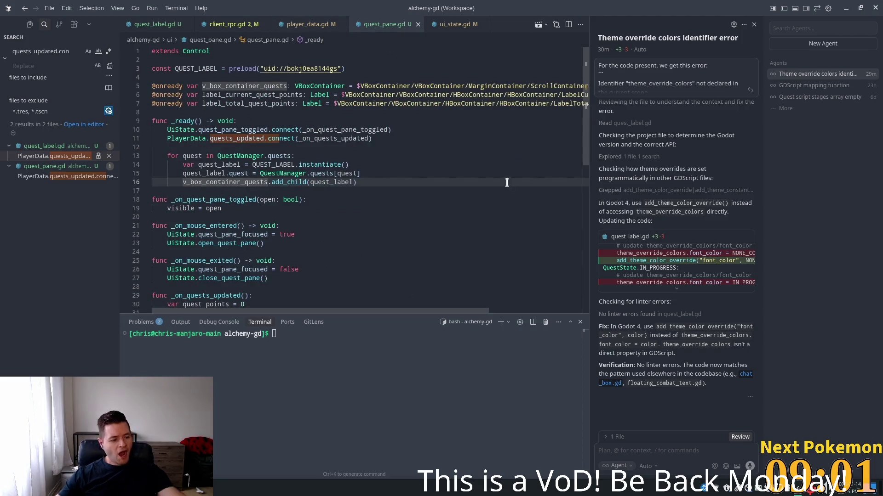
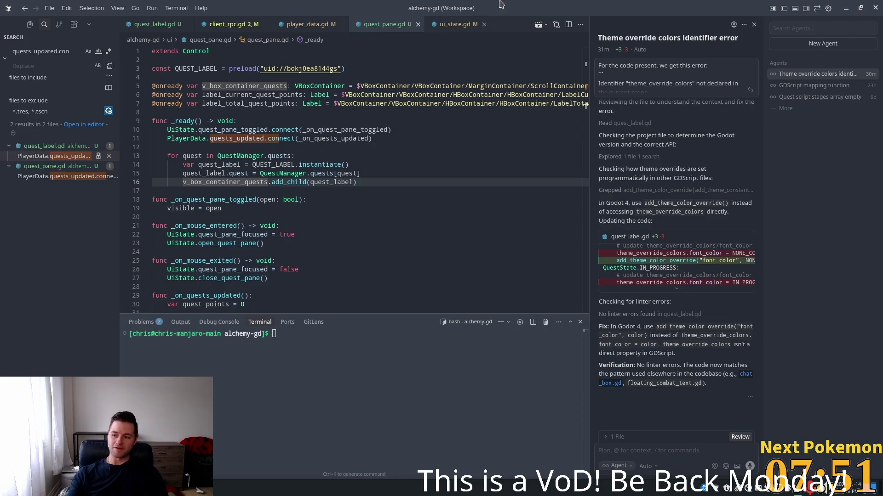
Review the quest label preload and the player_quest loop over PlayerData quests in quest_pane.gd
{"action": "left_click", "coordinate": [289, 165]}
{"action": "left_click", "coordinate": [275, 68]}
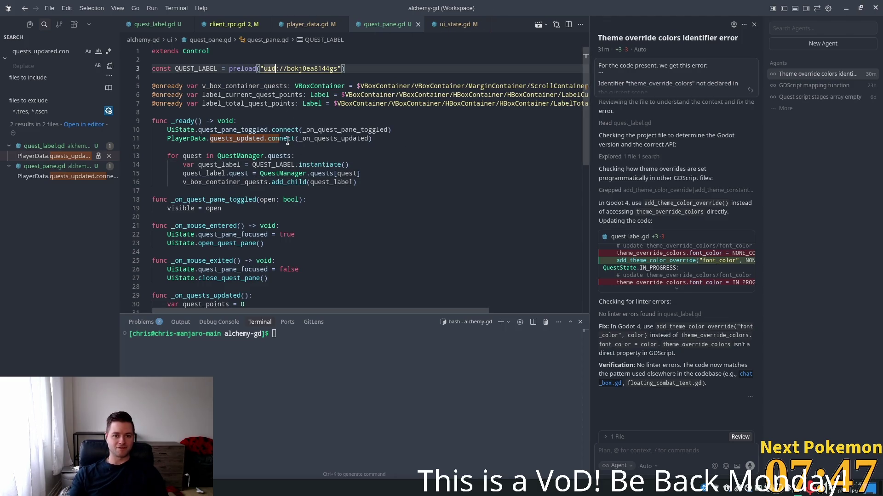
{"action": "scroll", "coordinate": [252, 202], "scroll_direction": "down", "scroll_amount": 5}
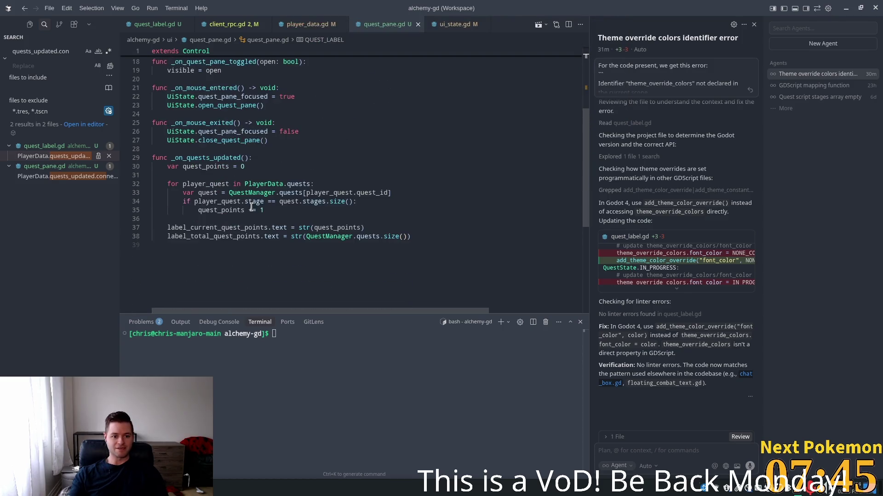
{"action": "left_click", "coordinate": [260, 208]}
{"action": "left_click", "coordinate": [301, 221]}
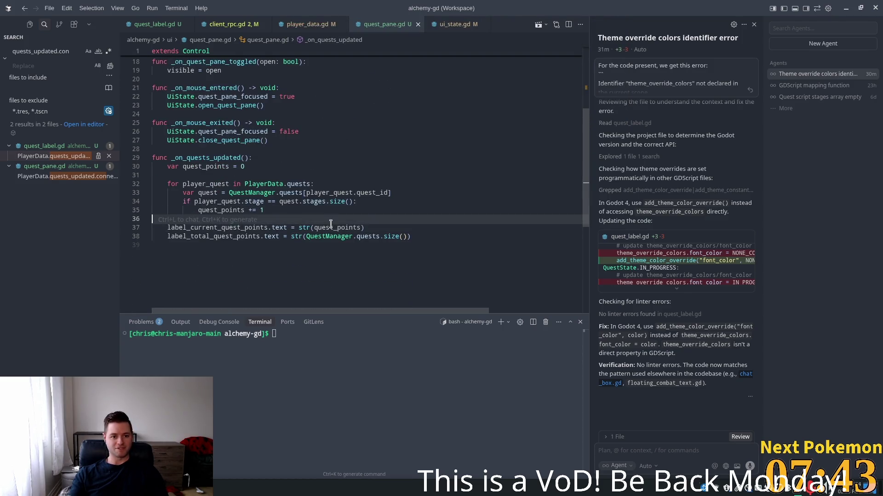
{"action": "left_click", "coordinate": [210, 183]}
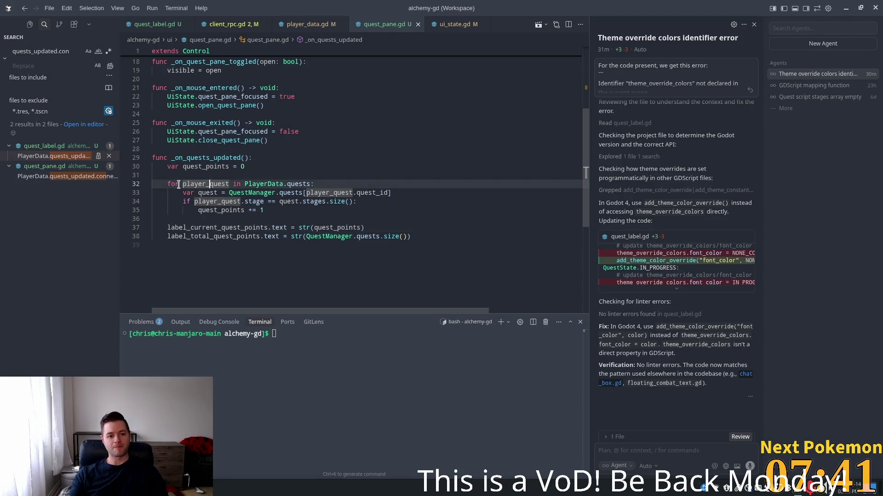
{"action": "left_click_drag", "start_coordinate": [182, 183], "coordinate": [229, 184]}
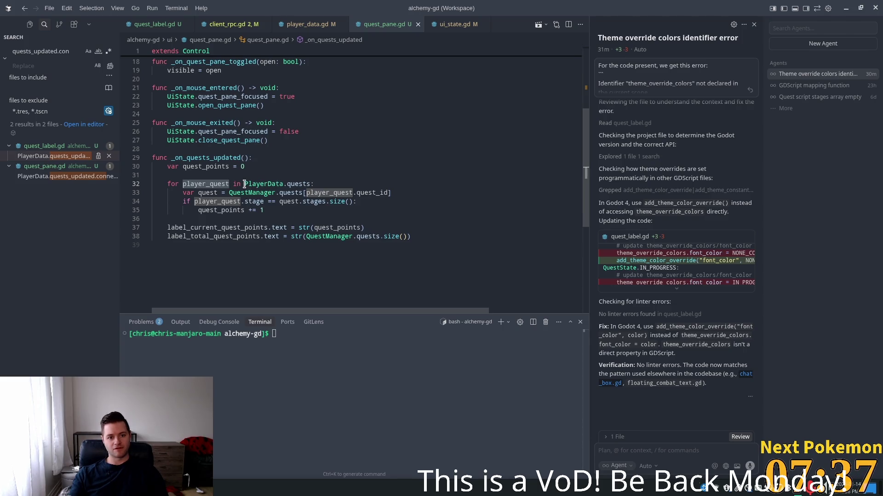
{"action": "left_click_drag", "start_coordinate": [245, 184], "coordinate": [303, 183]}
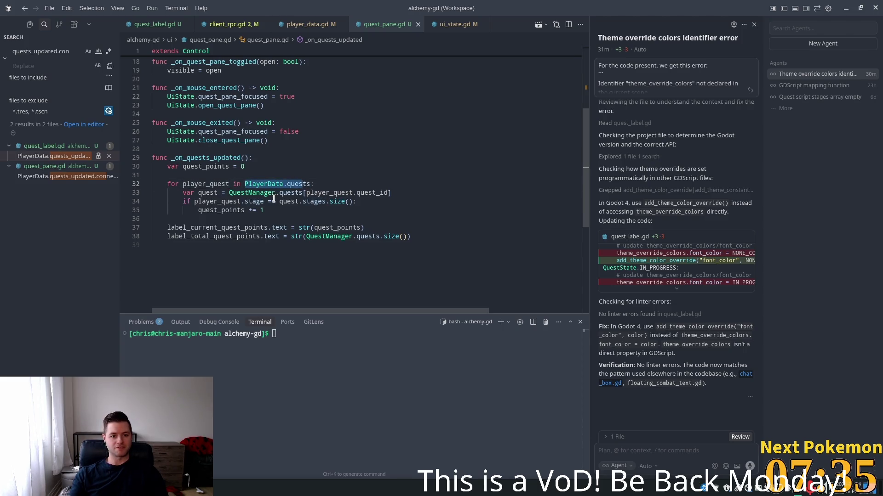
Inspect the quest lookup and the line 34 stage comparison, then bring up Godot's ui_buttons scene
{"action": "mouse_move", "coordinate": [211, 183]}
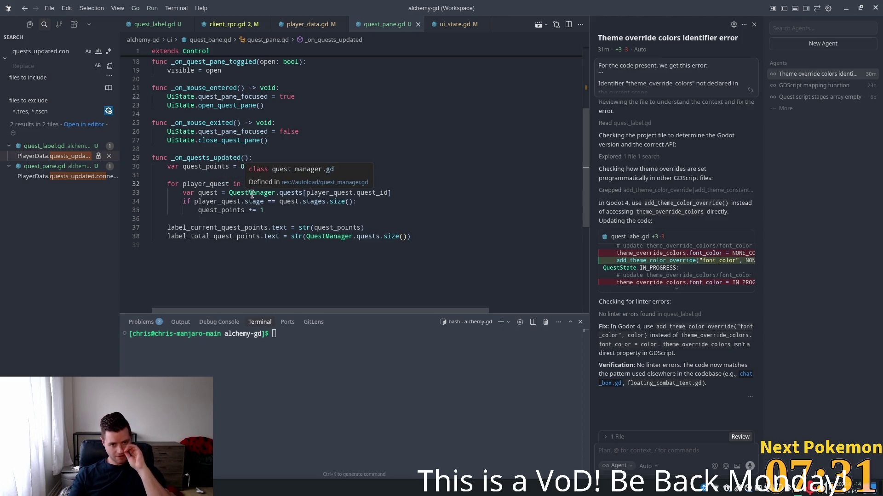
{"action": "mouse_move", "coordinate": [245, 201]}
{"action": "left_click", "coordinate": [206, 192]}
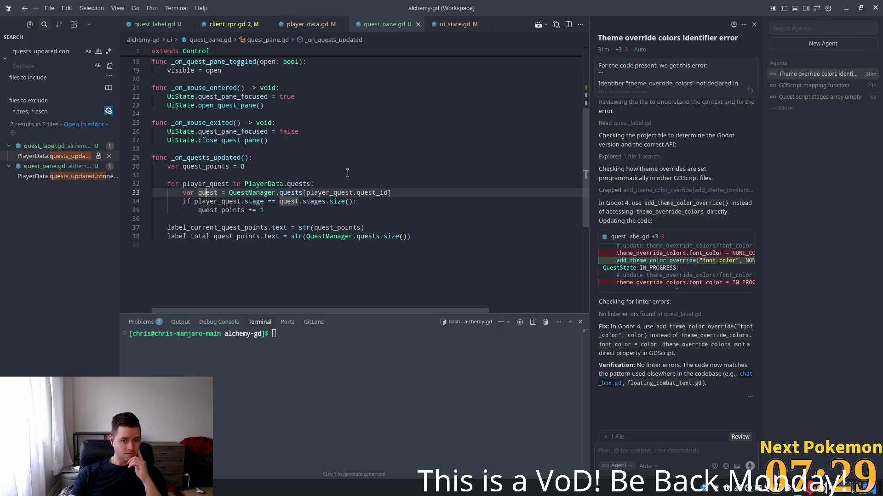
{"action": "mouse_move", "coordinate": [375, 193]}
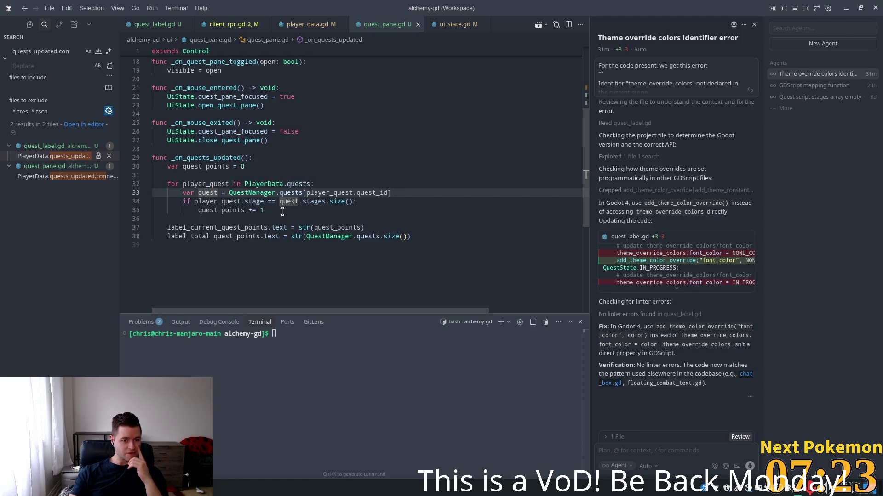
{"action": "left_click", "coordinate": [228, 201]}
{"action": "left_click", "coordinate": [249, 202]}
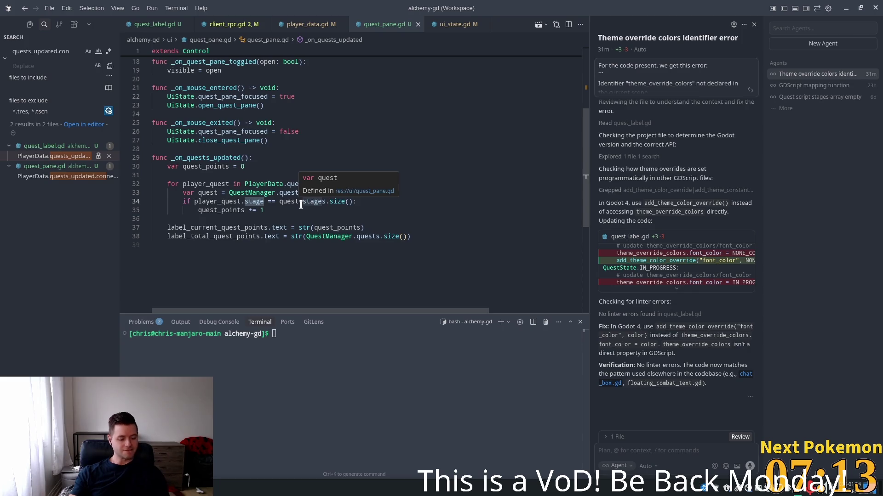
{"action": "key", "text": "alt+Tab"}
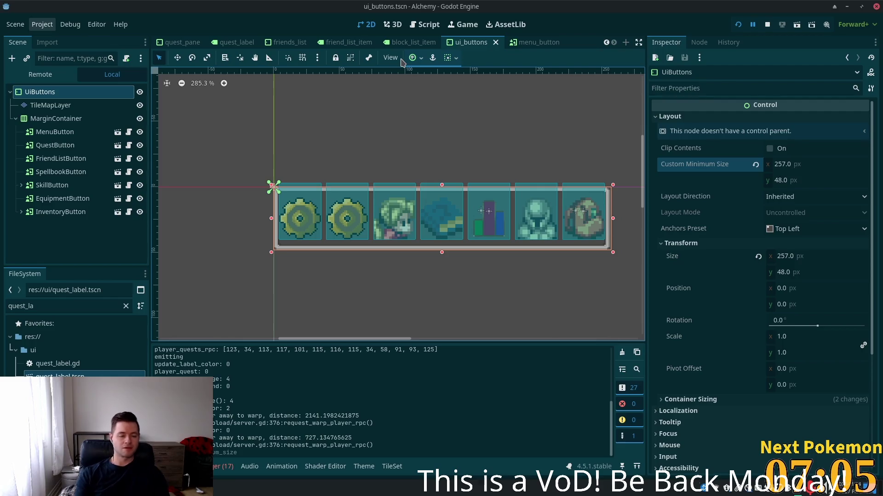
Change the quest_pane LabelCurrentQuestPoints text from 10 to 0, then return to Cursor
{"action": "left_click", "coordinate": [161, 46]}
{"action": "scroll", "coordinate": [60, 212], "scroll_direction": "down", "scroll_amount": 1}
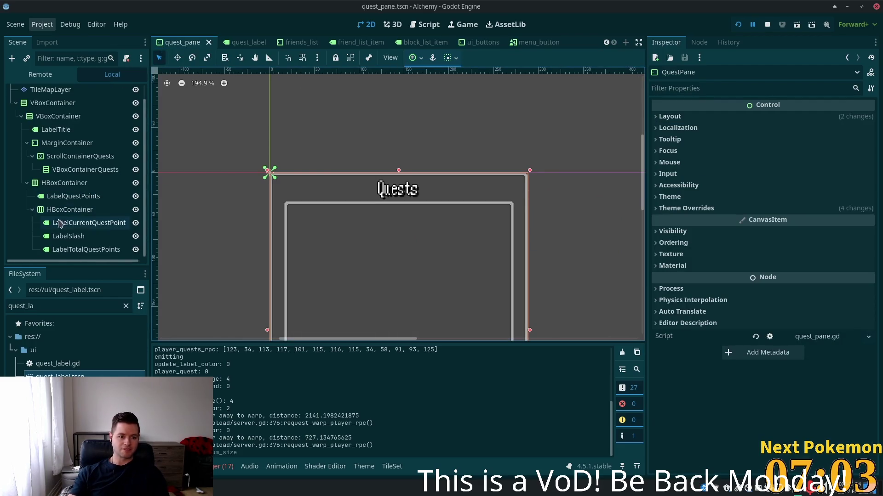
{"action": "left_click", "coordinate": [68, 226]}
{"action": "left_click", "coordinate": [694, 148]}
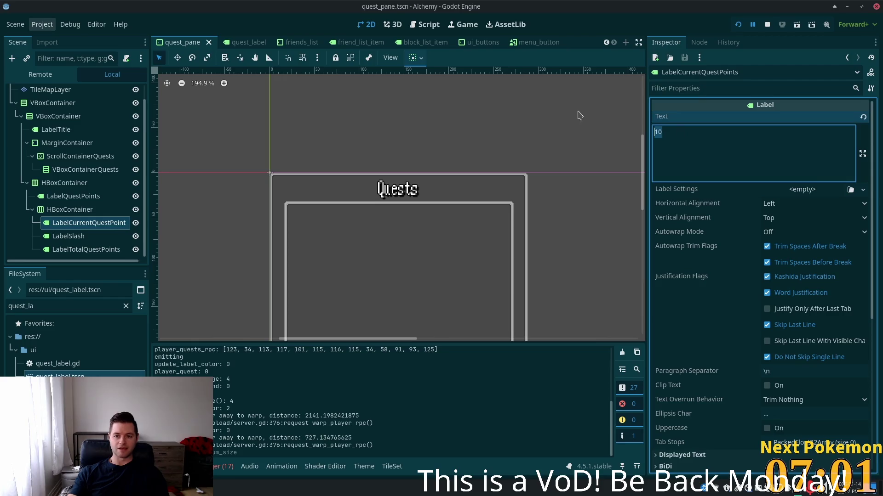
{"action": "key", "text": "ctrl+a"}
{"action": "type", "text": "0"}
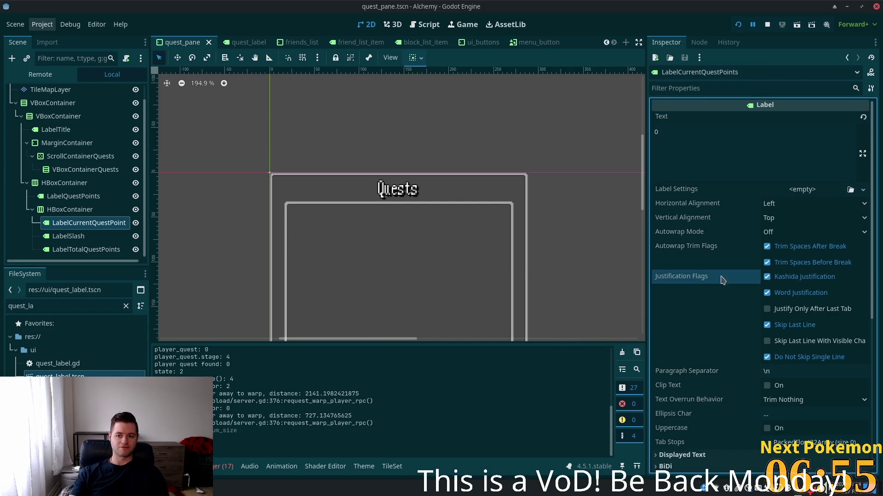
{"action": "key", "text": "alt+Tab"}
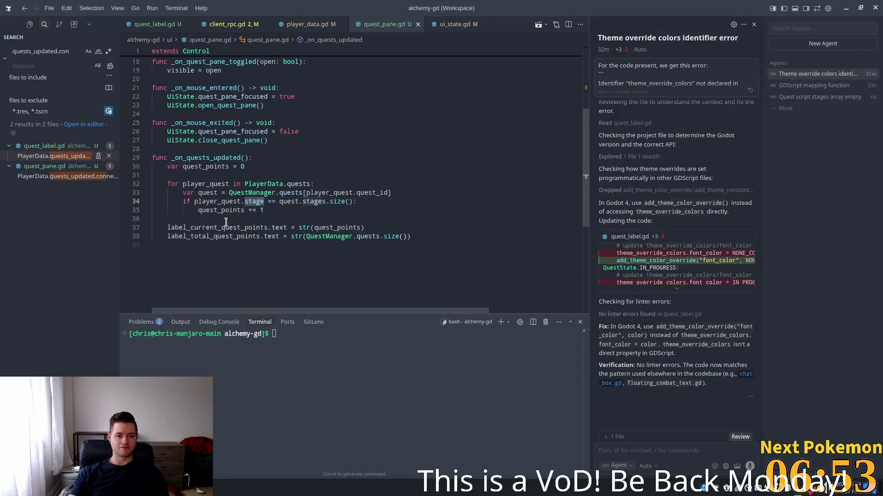
Add print("quests_updated") at the start of _on_quests_updated in quest_pane.gd
{"action": "double_click", "coordinate": [216, 158]}
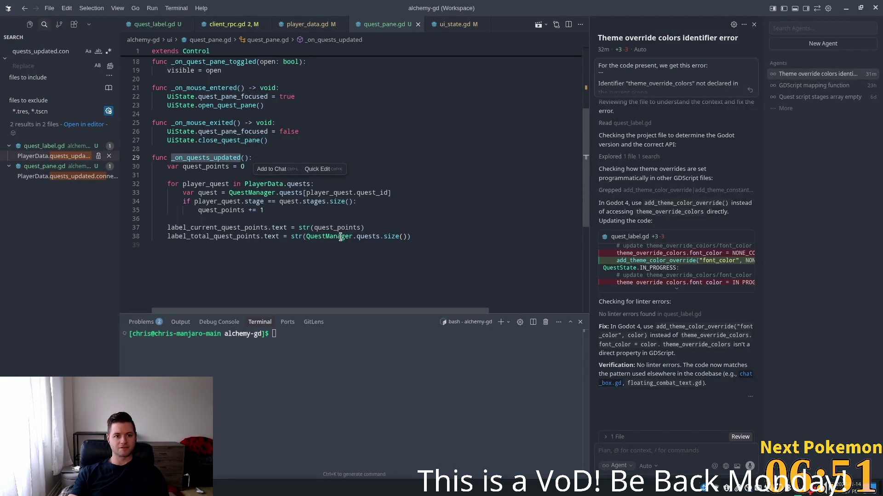
{"action": "scroll", "coordinate": [339, 230], "scroll_direction": "up", "scroll_amount": 1}
{"action": "scroll", "coordinate": [339, 230], "scroll_direction": "up", "scroll_amount": 4}
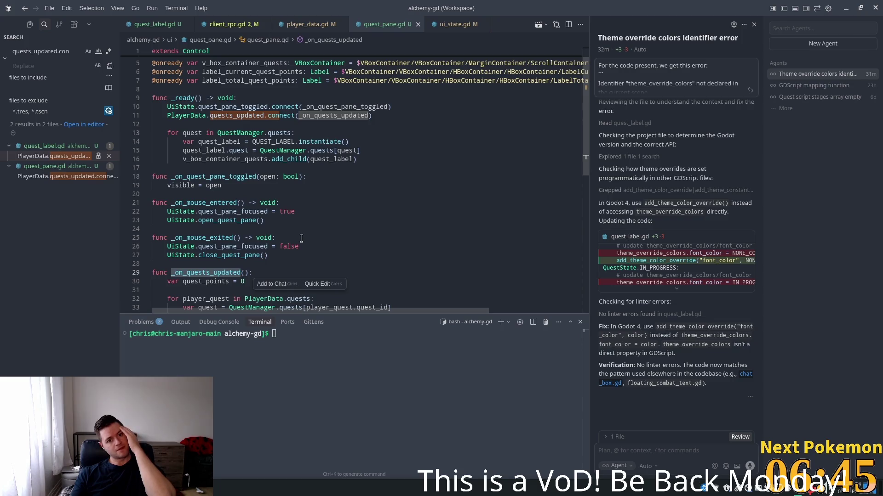
{"action": "scroll", "coordinate": [301, 238], "scroll_direction": "down", "scroll_amount": 3}
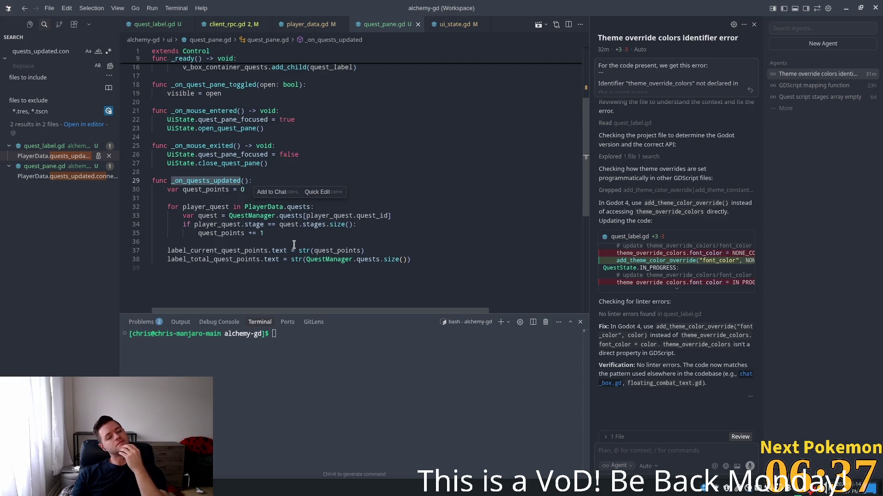
{"action": "key", "text": "Down"}
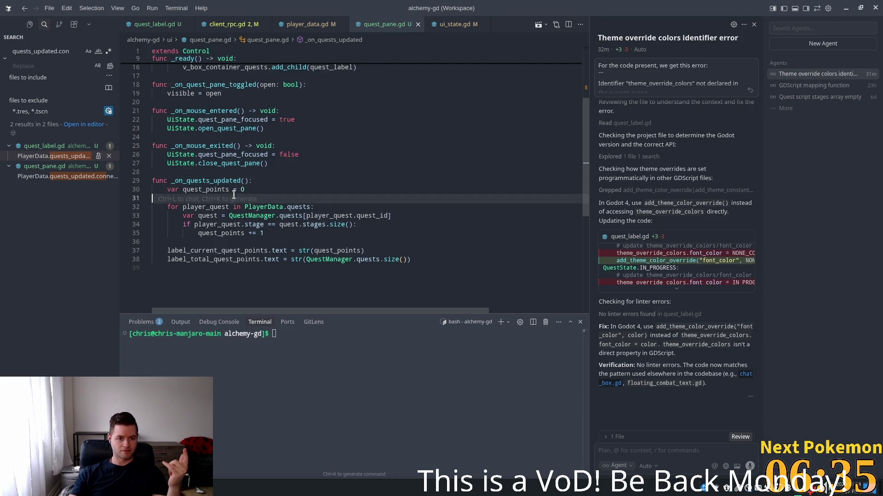
{"action": "left_click", "coordinate": [271, 177]}
{"action": "key", "text": "Return"}
{"action": "type", "text": "print(\"quests_updated\")"}
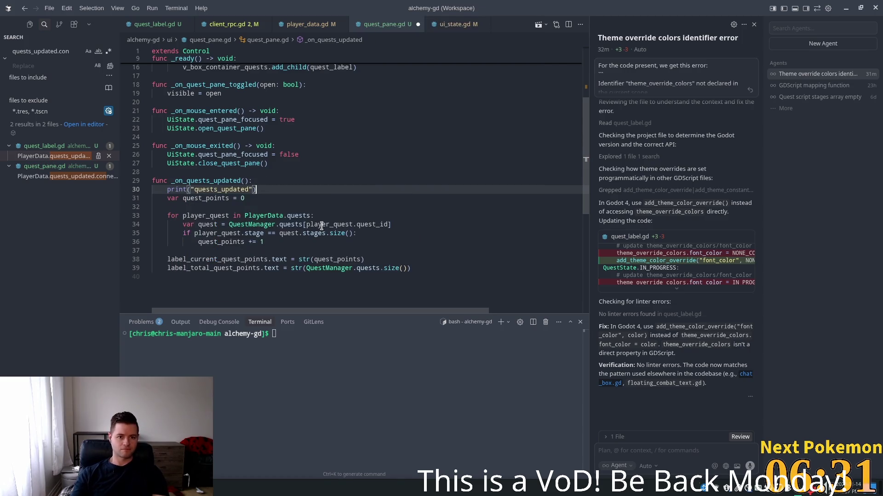
Accept the suggested id and stage prints inside the quest loop, save, and open client_rpc.gd
{"action": "left_click", "coordinate": [339, 215]}
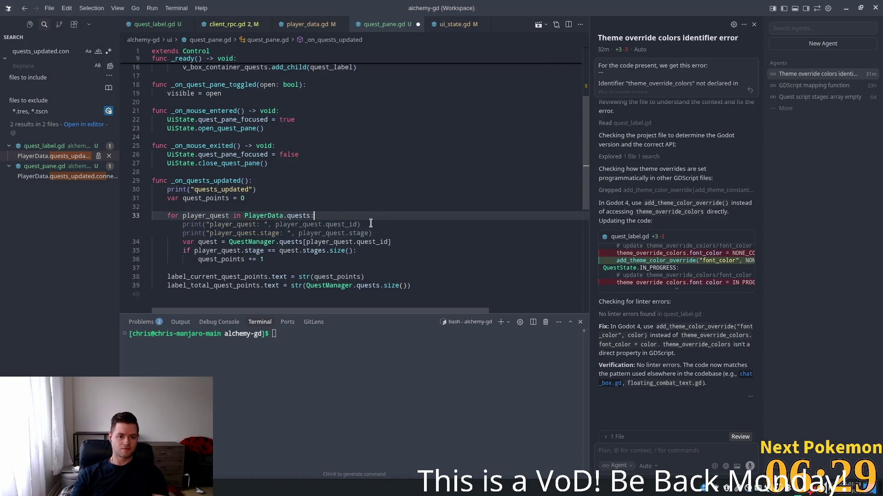
{"action": "key", "text": "Tab"}
{"action": "key", "text": "ctrl+s"}
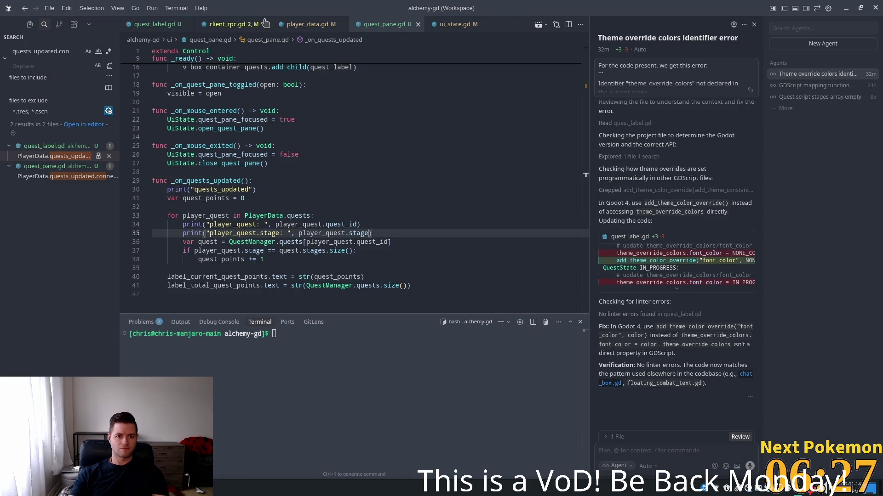
{"action": "left_click", "coordinate": [257, 24]}
{"action": "left_click_drag", "start_coordinate": [306, 184], "coordinate": [153, 184]}
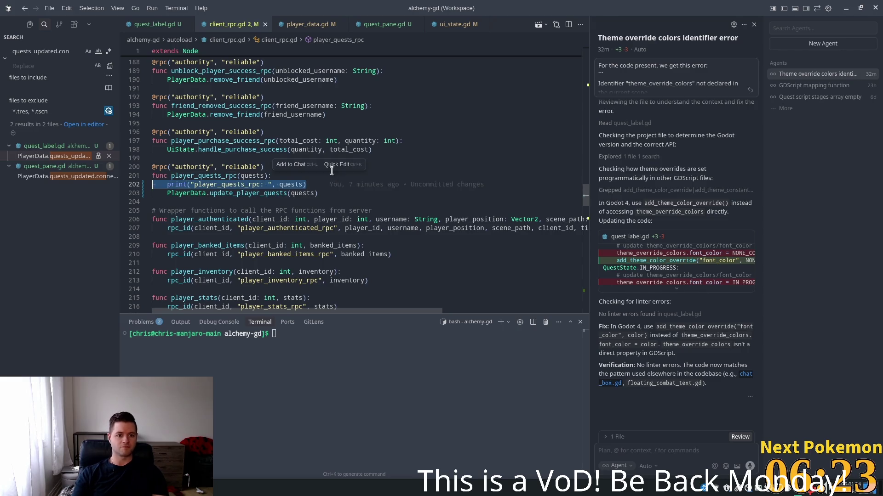
Delete the debug prints in quest_label.gd's loop and in update_label_color
{"action": "left_click", "coordinate": [154, 24]}
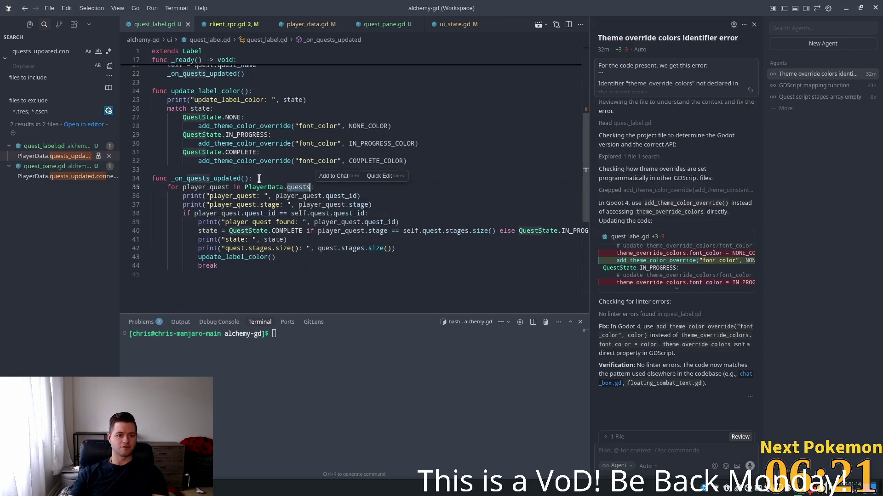
{"action": "left_click_drag", "start_coordinate": [371, 205], "coordinate": [151, 196]}
{"action": "key", "text": "BackSpace"}
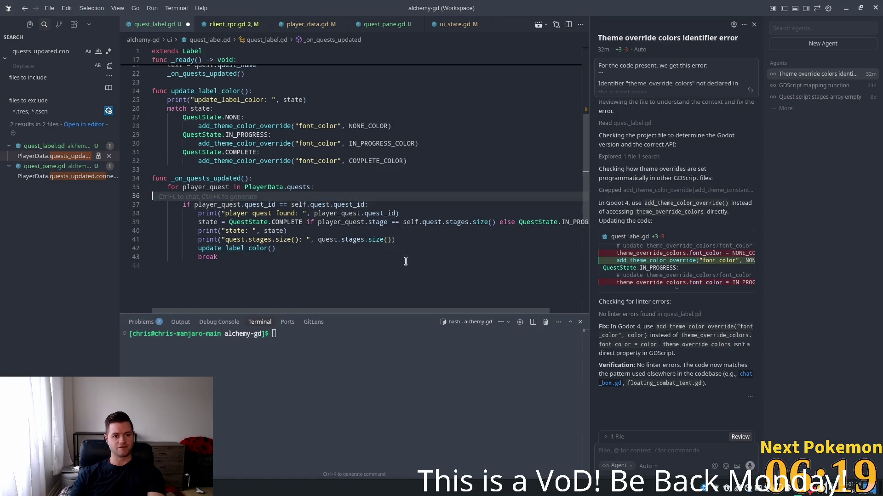
{"action": "key", "text": "BackSpace"}
{"action": "left_click_drag", "start_coordinate": [343, 101], "coordinate": [72, 106]}
{"action": "key", "text": "BackSpace"}
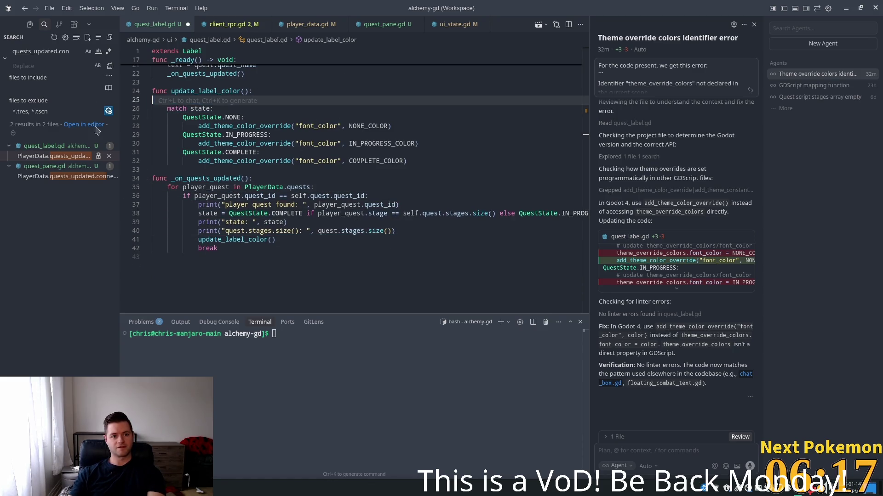
{"action": "key", "text": "BackSpace"}
Remove the remaining quest-found, state and stages prints, save quest_label.gd, and run the game in Godot
{"action": "left_click_drag", "start_coordinate": [400, 199], "coordinate": [120, 203]}
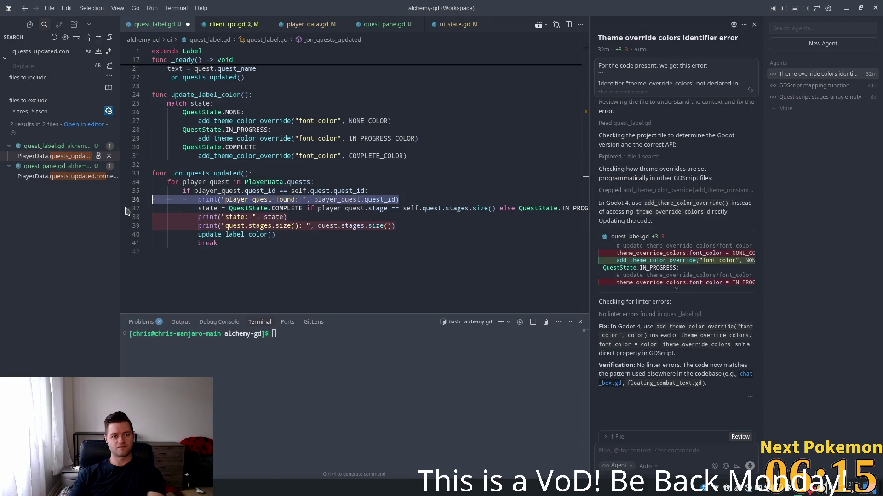
{"action": "key", "text": "BackSpace"}
{"action": "key", "text": "BackSpace"}
{"action": "left_click_drag", "start_coordinate": [395, 217], "coordinate": [152, 209]}
{"action": "key", "text": "BackSpace"}
{"action": "key", "text": "BackSpace"}
{"action": "key", "text": "ctrl+s"}
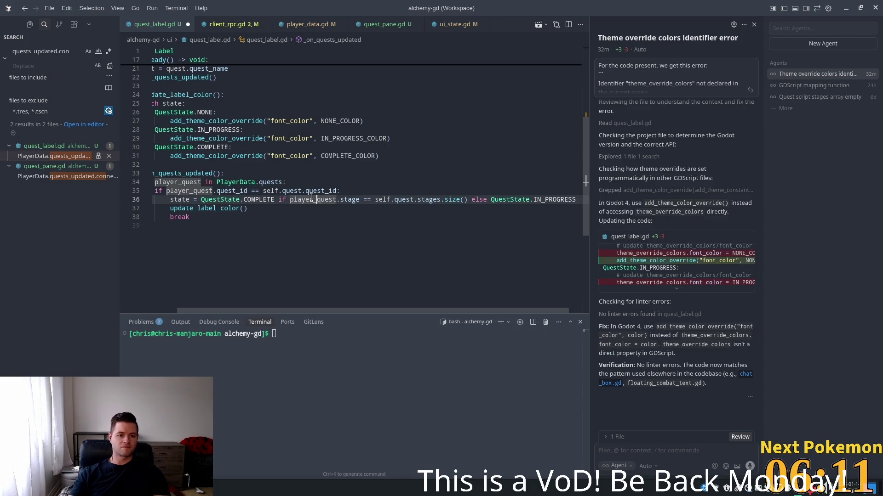
{"action": "key", "text": "Return"}
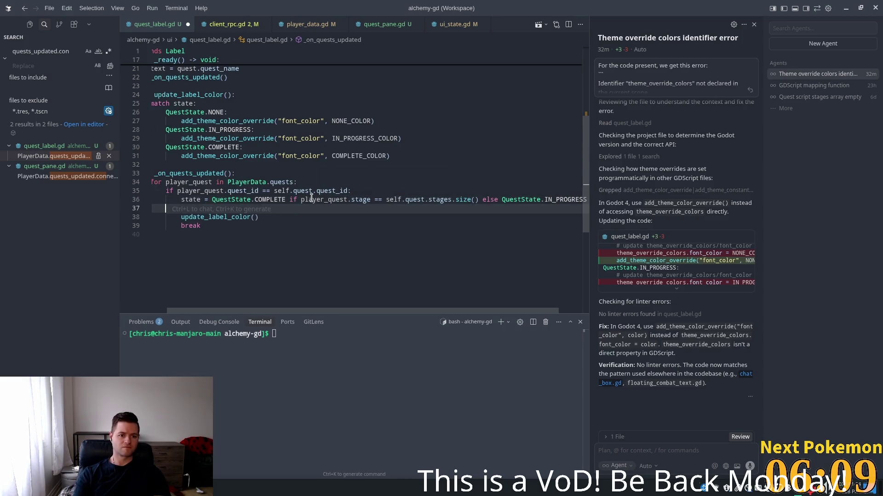
{"action": "key", "text": "ctrl+s"}
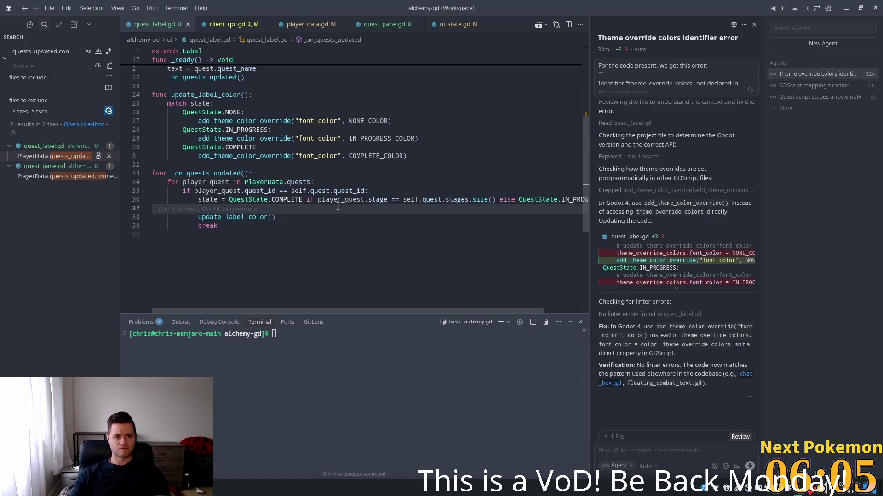
{"action": "key", "text": "alt+Tab"}
{"action": "left_click", "coordinate": [737, 25]}
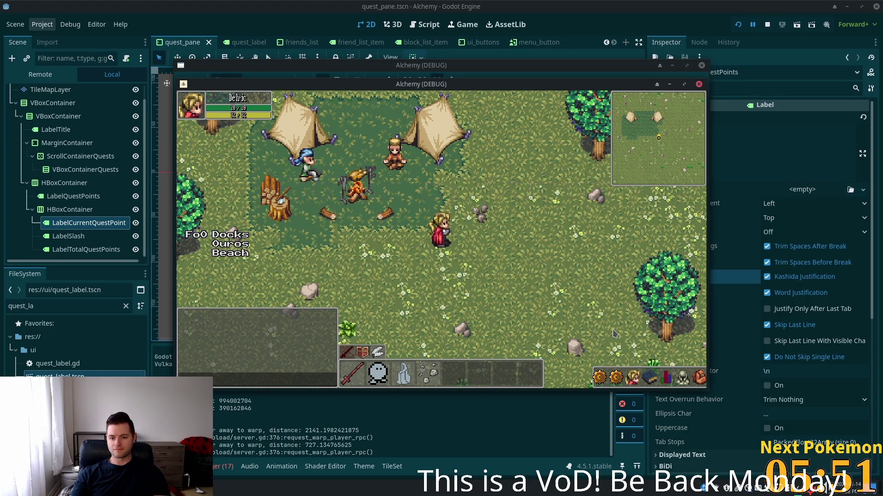
Open and close the in-game Quests panel in both game clients, showing 0 / 69 quest points
{"action": "left_click", "coordinate": [616, 378]}
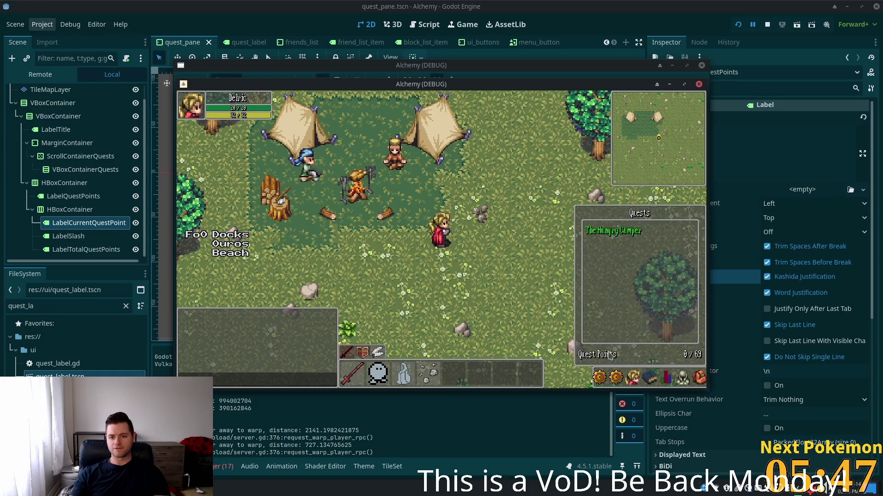
{"action": "left_click", "coordinate": [614, 373]}
{"action": "left_click_drag", "start_coordinate": [486, 89], "coordinate": [578, 104]}
{"action": "left_click", "coordinate": [224, 215]}
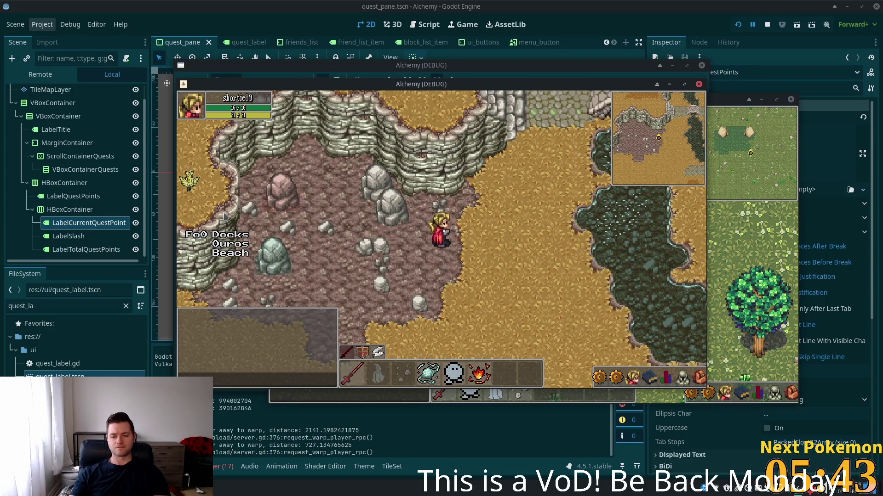
{"action": "left_click", "coordinate": [733, 308]}
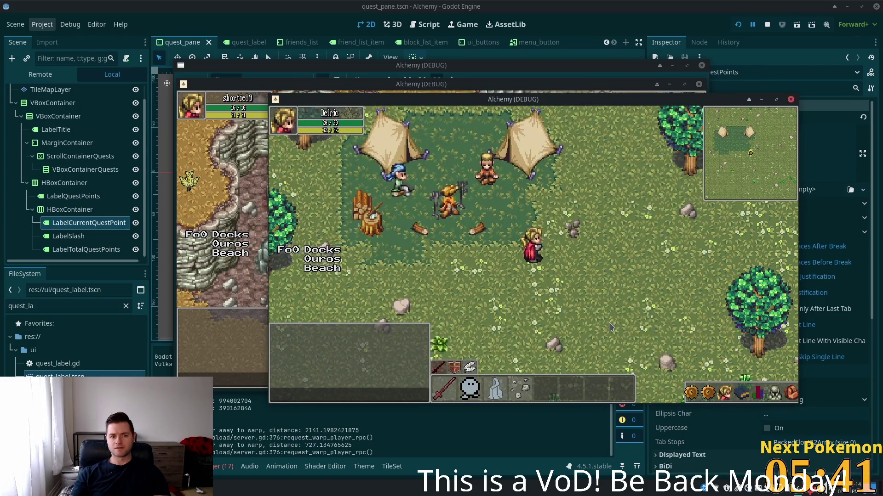
{"action": "left_click", "coordinate": [712, 392]}
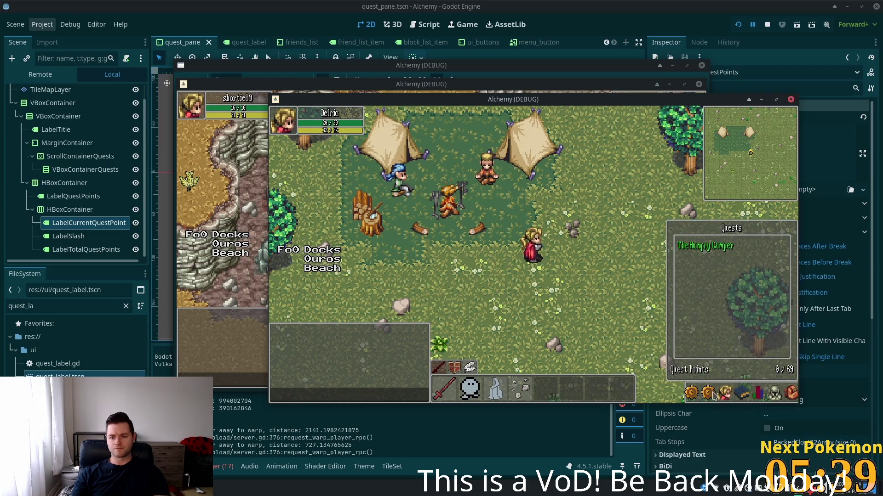
Stop the game, pan the view to the quest points row, and return to Cursor
{"action": "key", "text": "F8"}
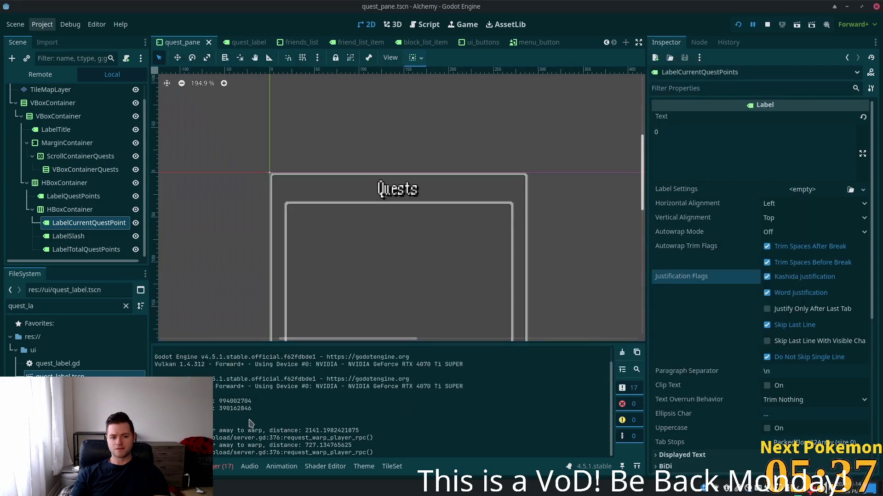
{"action": "scroll", "coordinate": [467, 134], "scroll_direction": "down", "scroll_amount": 1}
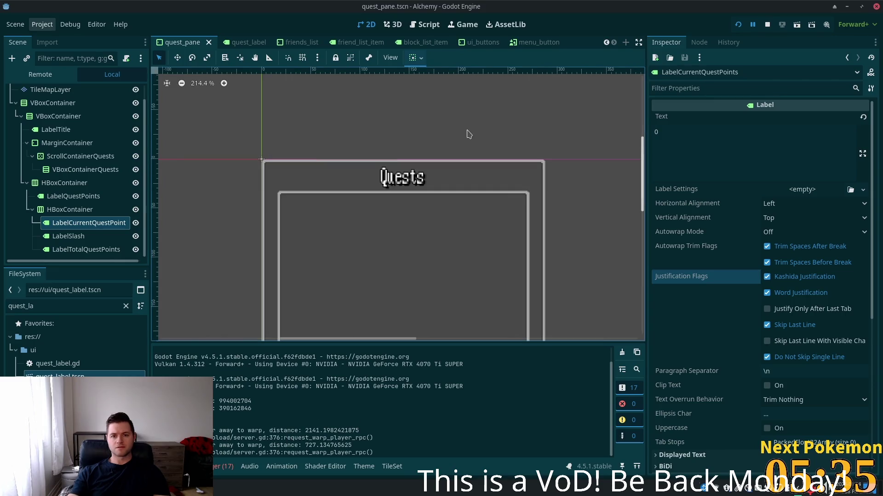
{"action": "scroll", "coordinate": [449, 196], "scroll_direction": "down", "scroll_amount": 1}
{"action": "left_click_drag", "start_coordinate": [450, 195], "coordinate": [415, 87]}
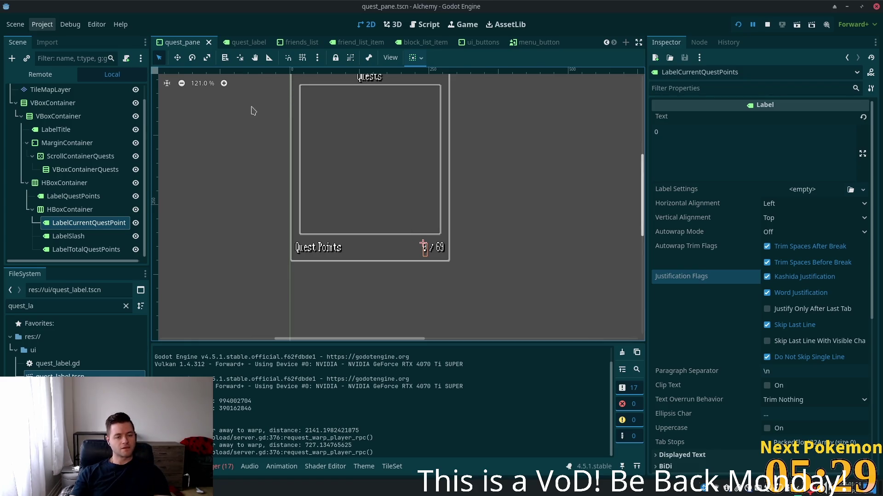
{"action": "key", "text": "alt+Tab"}
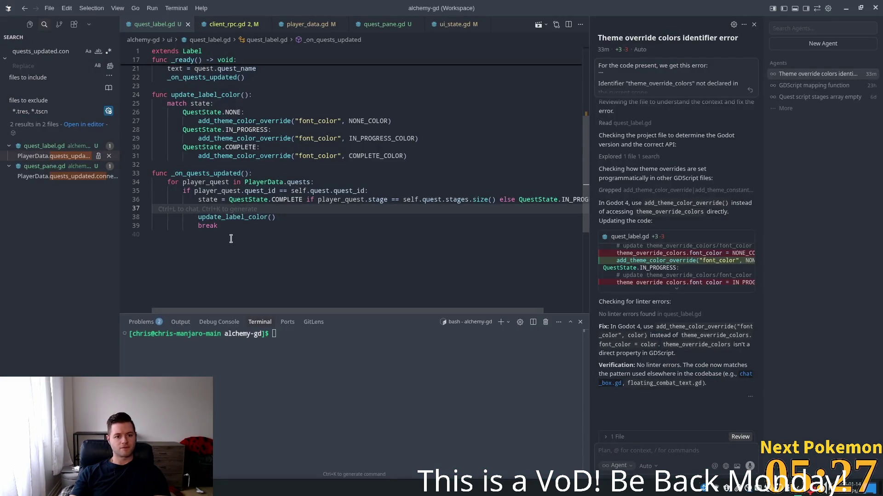
Look over _on_quests_updated and its _ready call, then scroll quest_pane.gd to the top
{"action": "key", "text": "Up"}
{"action": "double_click", "coordinate": [206, 173]}
{"action": "scroll", "coordinate": [258, 142], "scroll_direction": "up", "scroll_amount": 2}
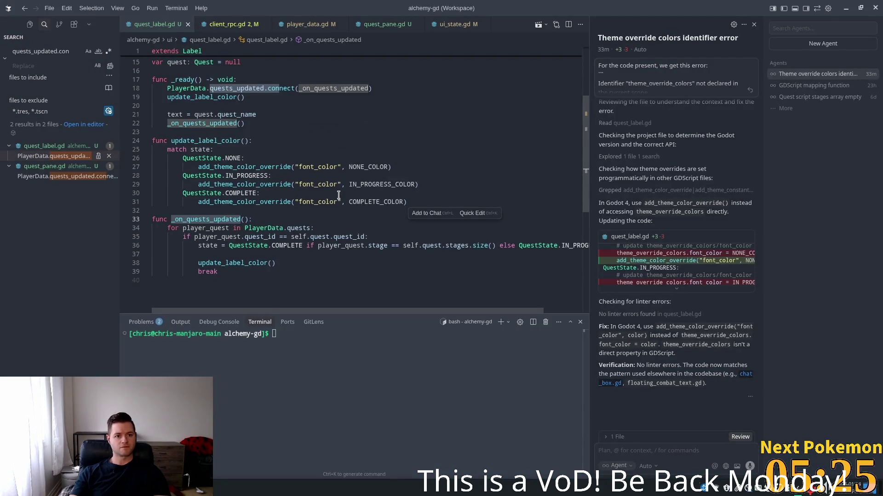
{"action": "left_click", "coordinate": [220, 123]}
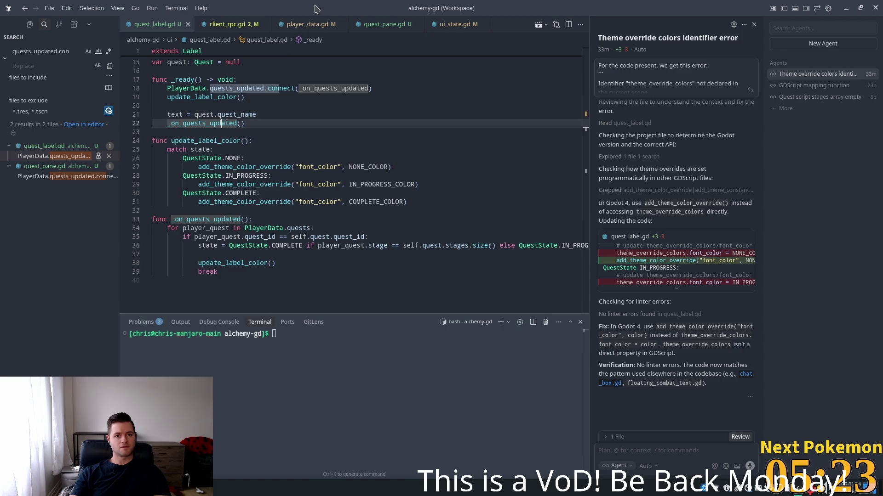
{"action": "left_click", "coordinate": [214, 28]}
{"action": "left_click", "coordinate": [384, 24]}
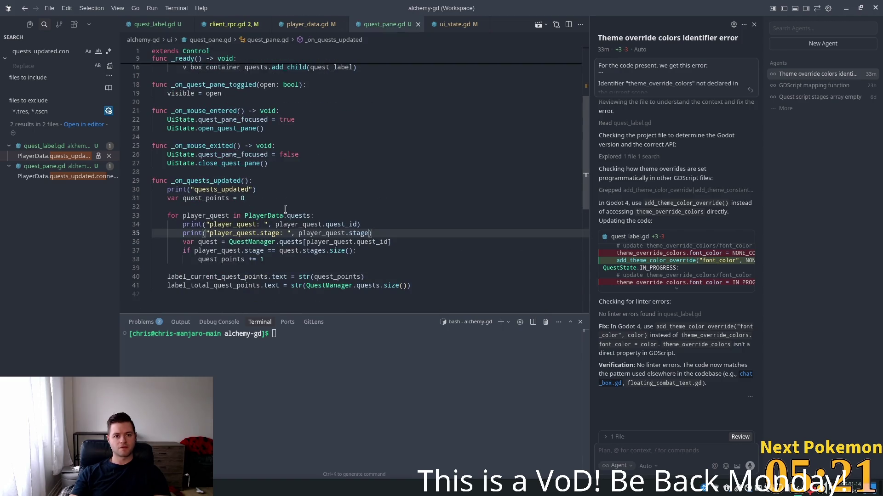
{"action": "scroll", "coordinate": [257, 216], "scroll_direction": "up", "scroll_amount": 1}
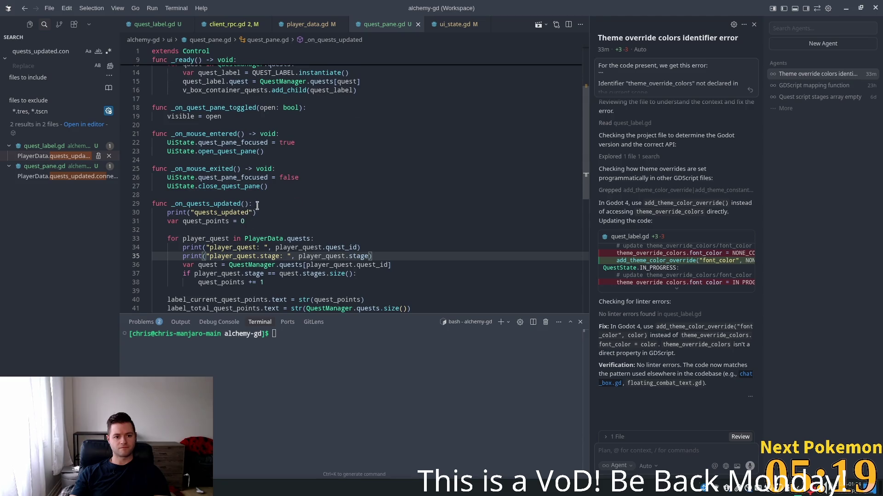
{"action": "scroll", "coordinate": [257, 205], "scroll_direction": "up", "scroll_amount": 3}
{"action": "left_click_drag", "start_coordinate": [248, 272], "coordinate": [183, 273]}
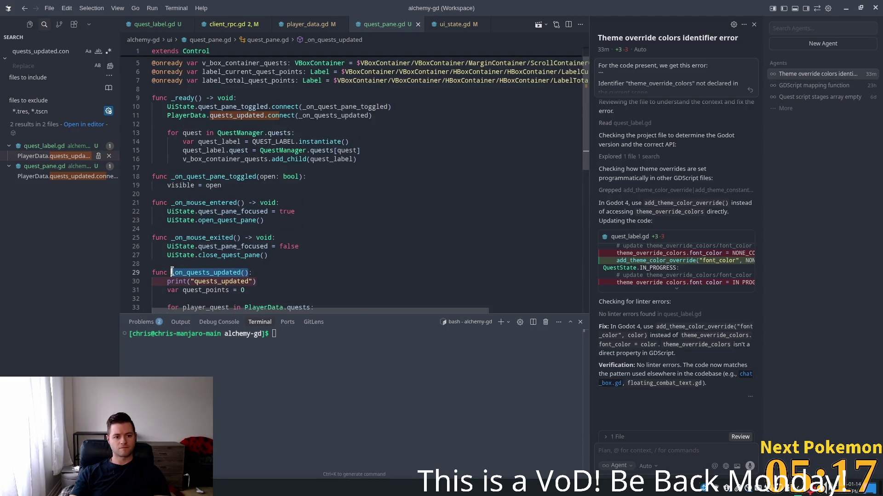
{"action": "scroll", "coordinate": [295, 189], "scroll_direction": "up", "scroll_amount": 1}
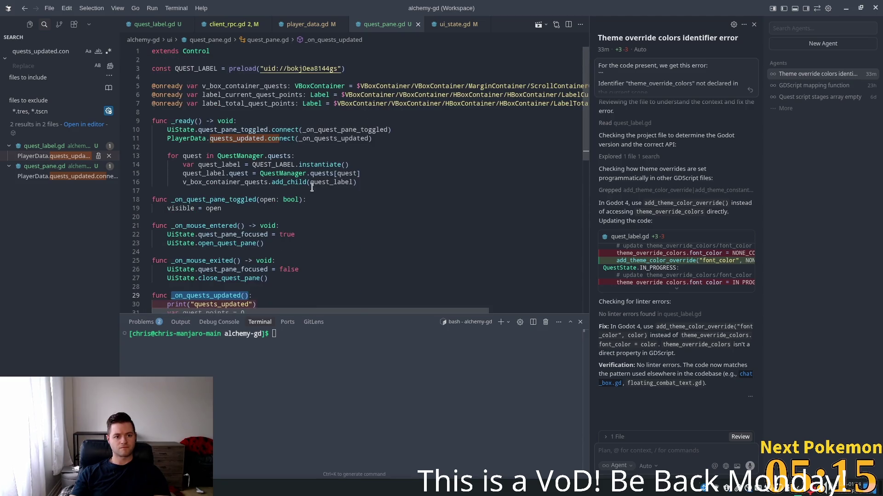
Call _on_quests_updated() in _ready after the quest label loop and save quest_pane.gd
{"action": "left_click", "coordinate": [367, 182]}
{"action": "key", "text": "Return"}
{"action": "key", "text": "BackSpace"}
{"action": "key", "text": "Tab"}
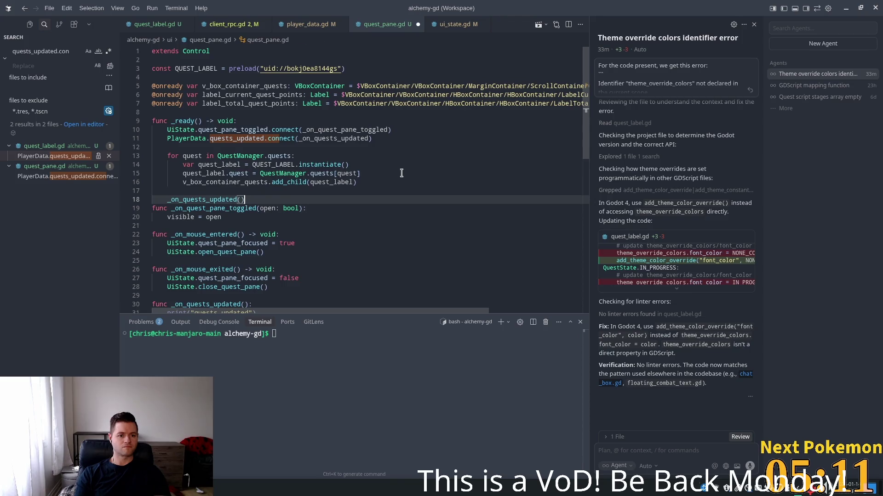
{"action": "key", "text": "Return"}
{"action": "key", "text": "BackSpace"}
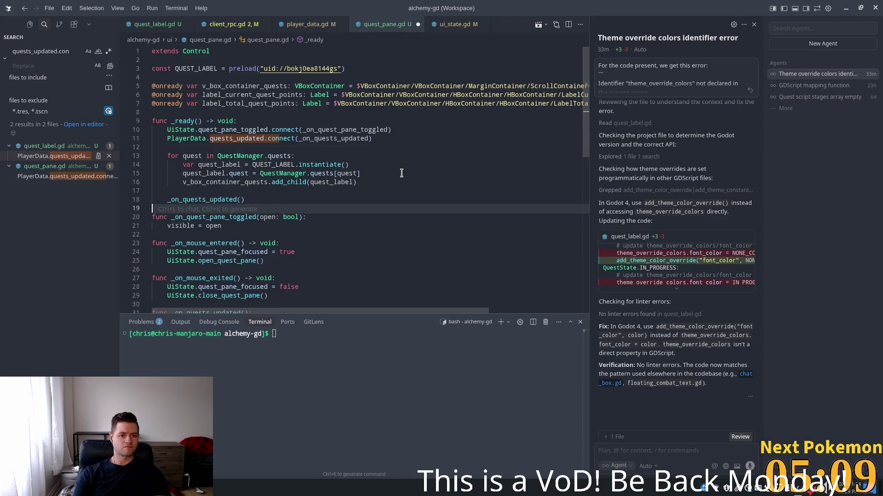
{"action": "scroll", "coordinate": [400, 184], "scroll_direction": "down", "scroll_amount": 5}
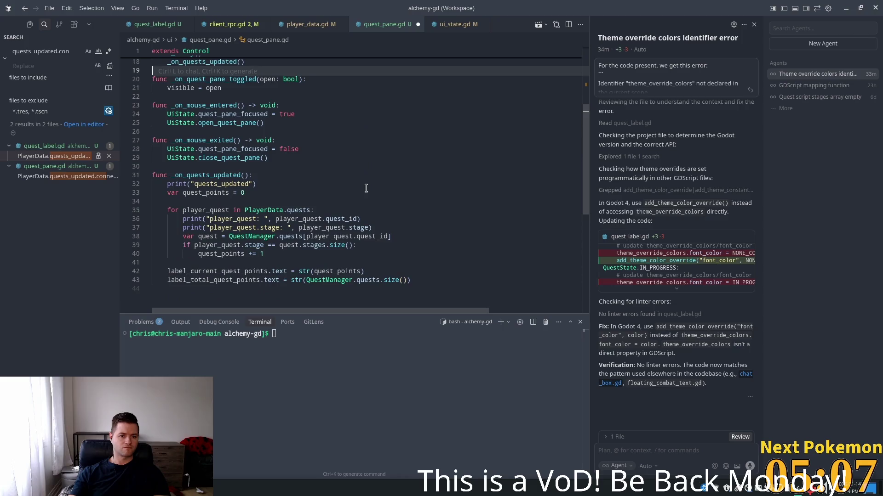
{"action": "key", "text": "ctrl+s"}
Relaunch the game in Godot with F5 to test the fix
{"action": "left_click", "coordinate": [366, 186]}
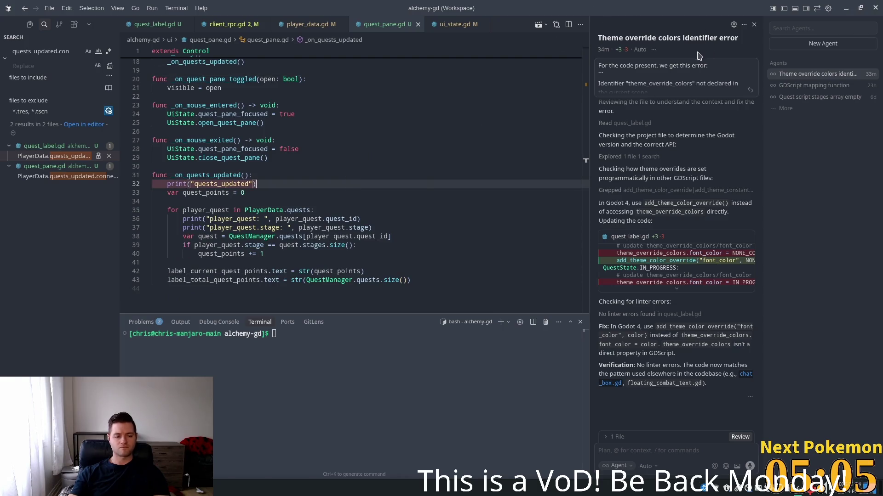
{"action": "key", "text": "alt+Tab"}
{"action": "key", "text": "F5"}
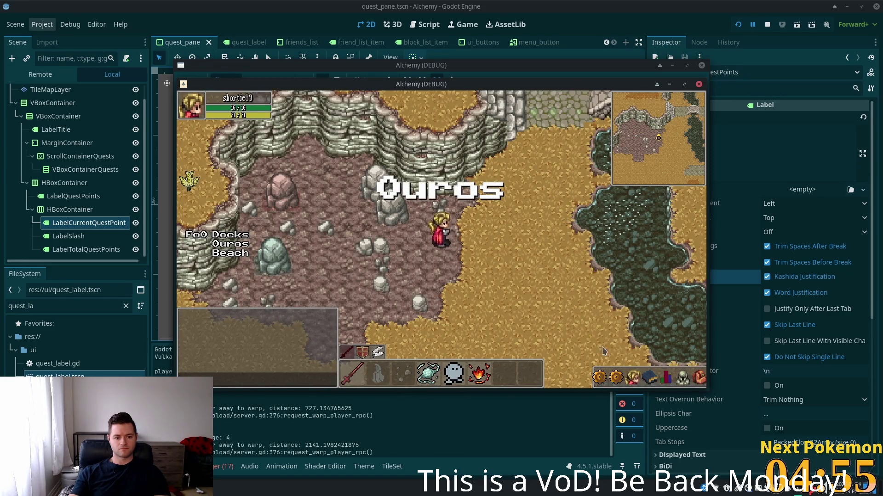
Check the friends and Quests panels in both clients, confirming 0 / 1 quest points, then reopen ui_buttons
{"action": "left_click", "coordinate": [641, 380]}
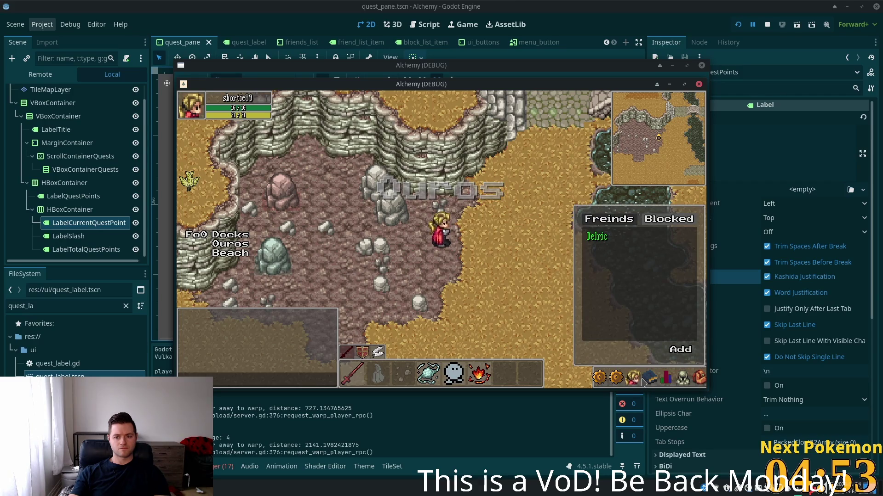
{"action": "left_click", "coordinate": [615, 380]}
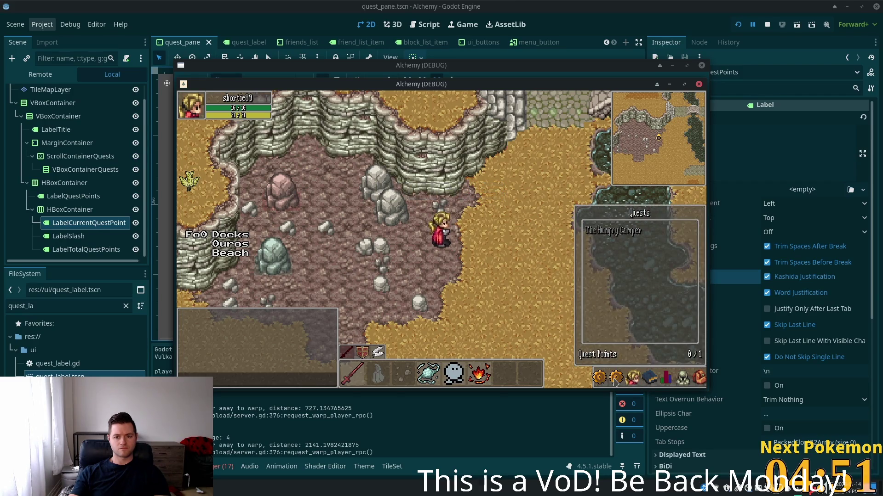
{"action": "key", "text": "Down"}
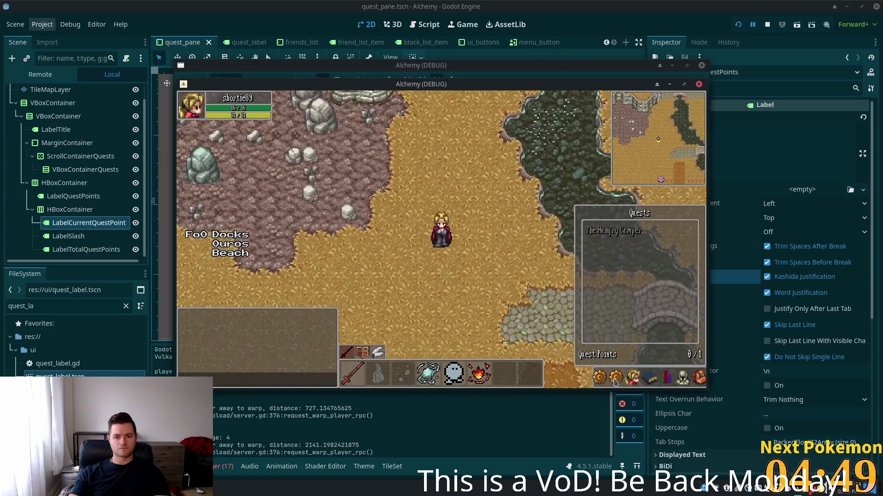
{"action": "key", "text": "Down"}
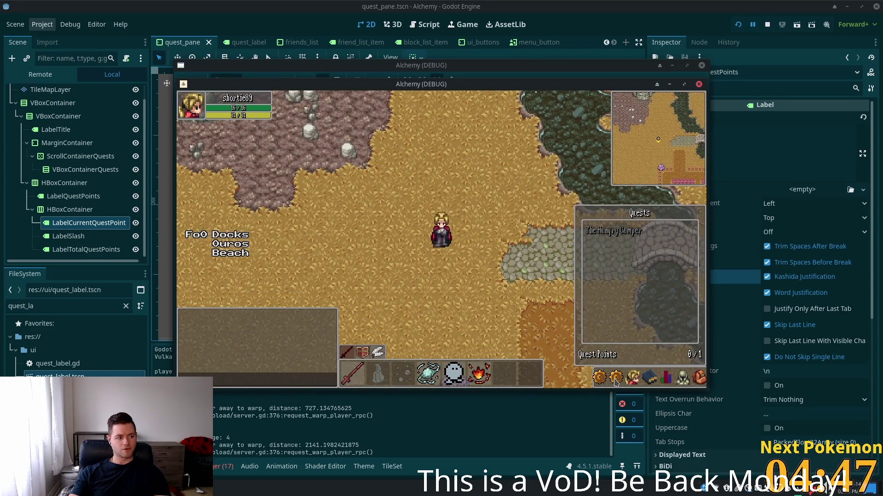
{"action": "left_click", "coordinate": [615, 381]}
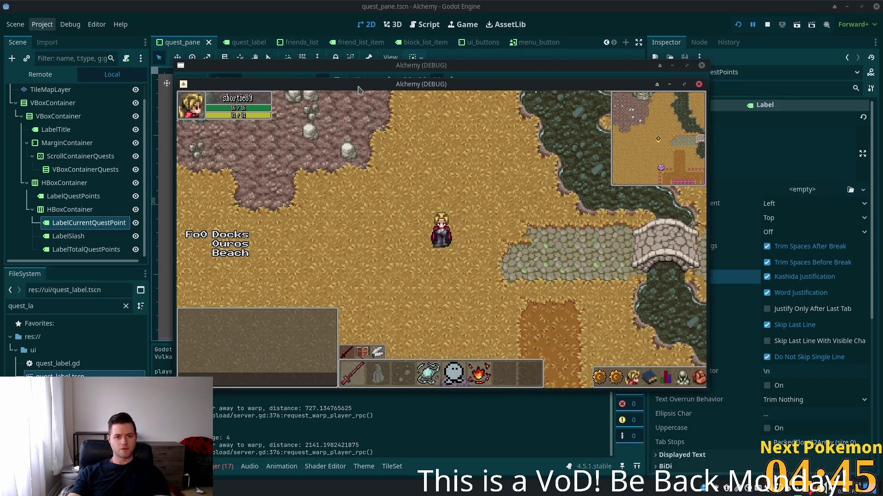
{"action": "left_click", "coordinate": [617, 382]}
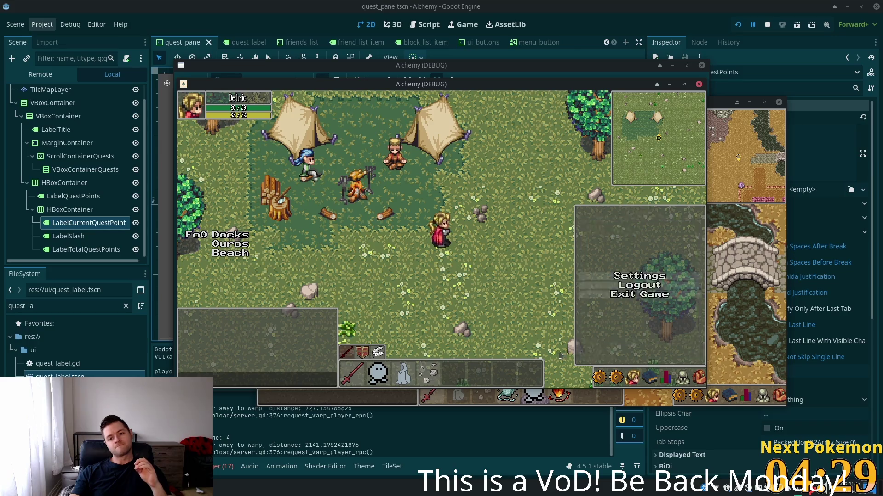
{"action": "key", "text": "q"}
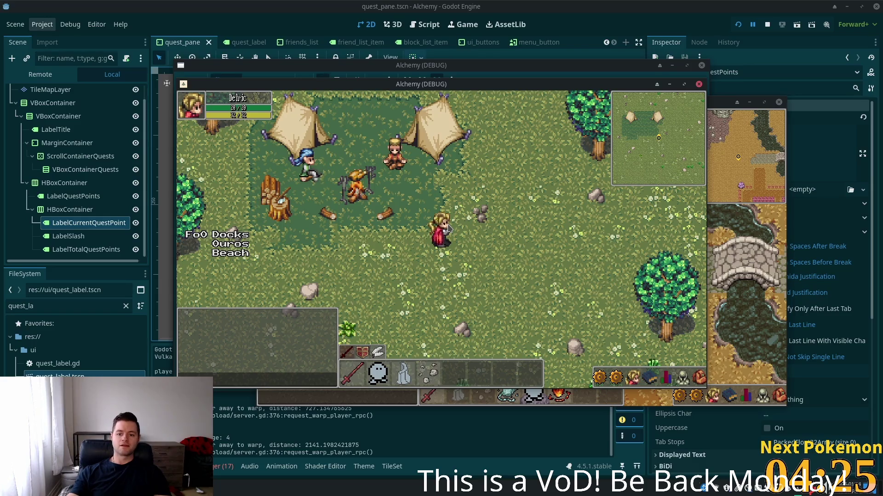
{"action": "left_click", "coordinate": [591, 9]}
{"action": "left_click", "coordinate": [483, 42]}
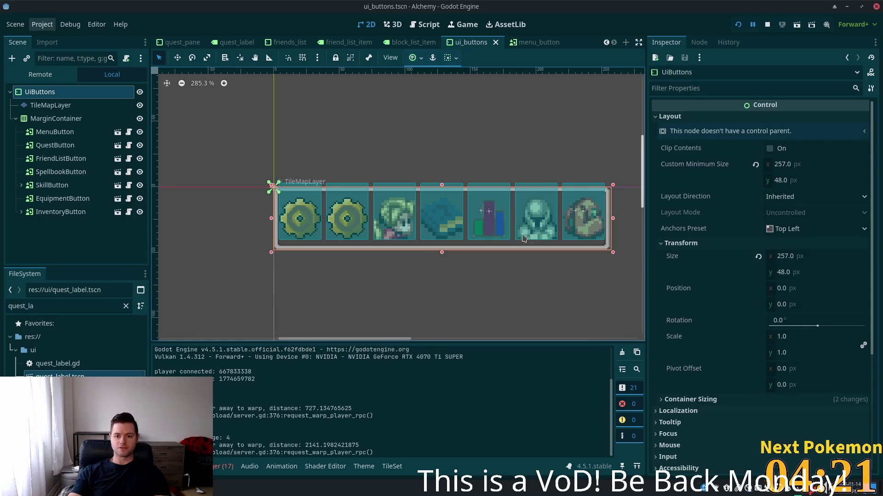
Copy ui_buttons' Custom Minimum Size value and open hud.tscn via Quick Open
{"action": "right_click", "coordinate": [707, 165]}
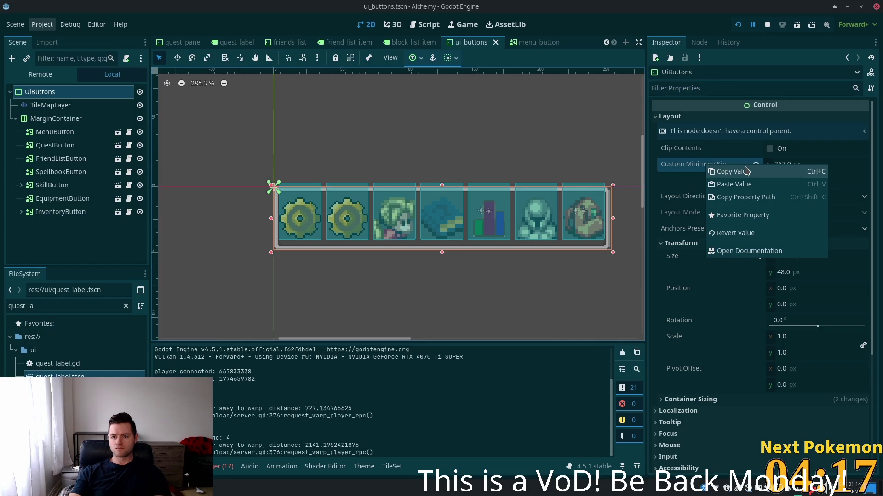
{"action": "left_click", "coordinate": [712, 172]}
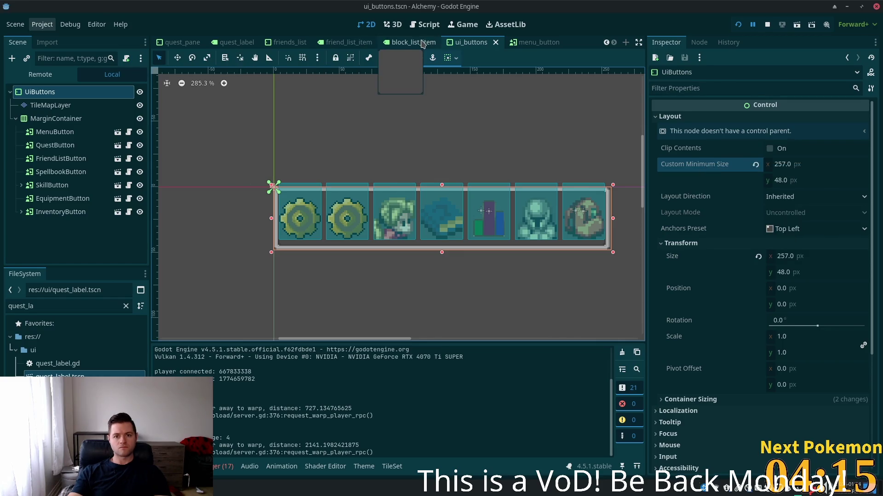
{"action": "key", "text": "shift+alt+o"}
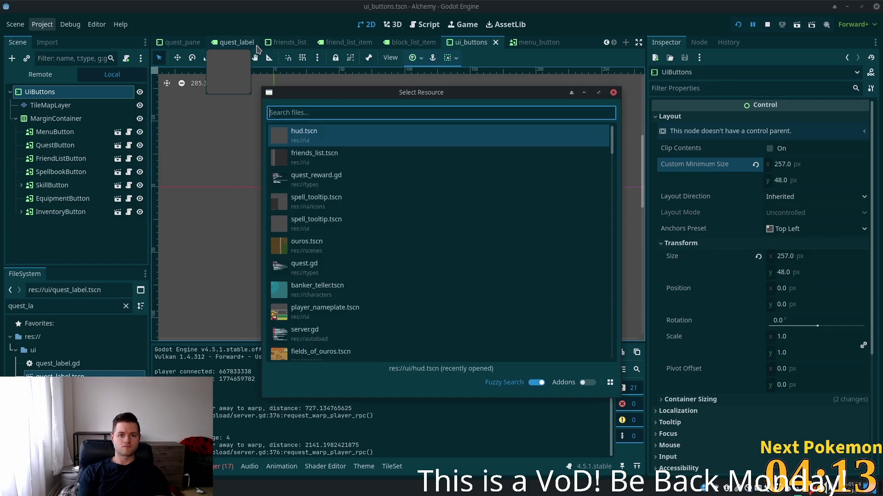
{"action": "type", "text": "ui"}
{"action": "key", "text": "BackSpace"}
{"action": "key", "text": "BackSpace"}
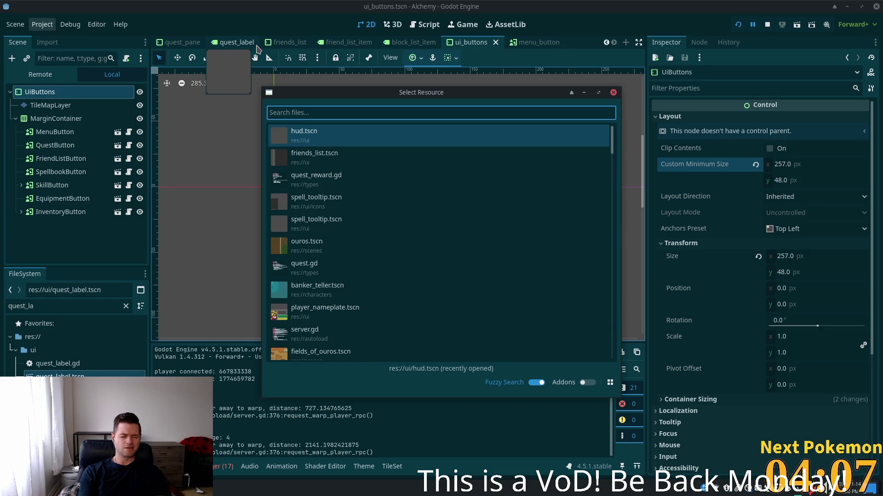
{"action": "type", "text": "hud"}
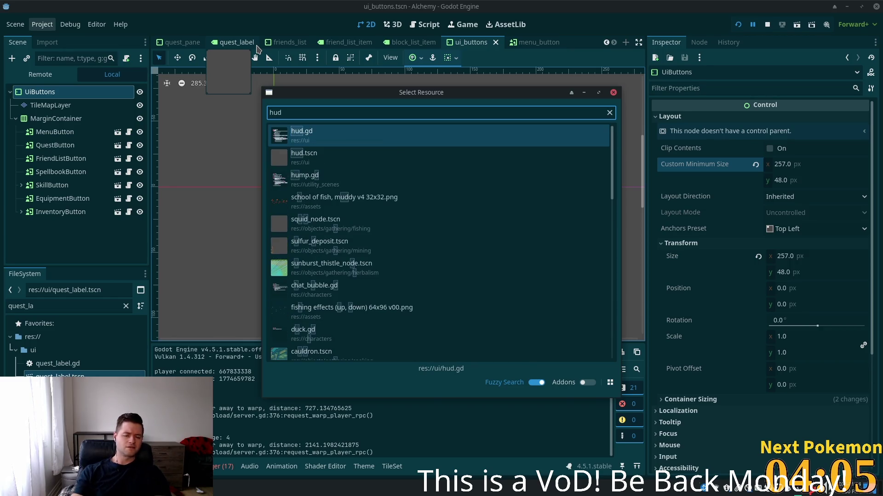
{"action": "double_click", "coordinate": [322, 157]}
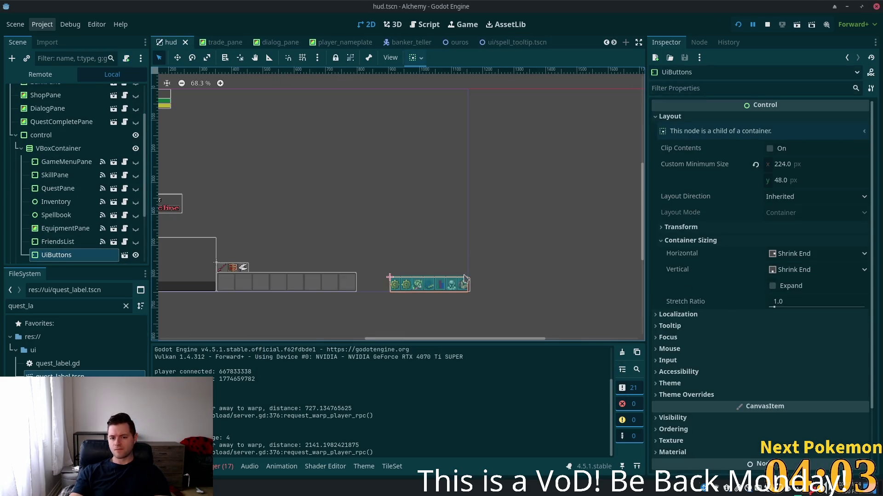
Paste the 257 px minimum width onto UiButtons and save the hud scene
{"action": "scroll", "coordinate": [416, 281], "scroll_direction": "up", "scroll_amount": 6}
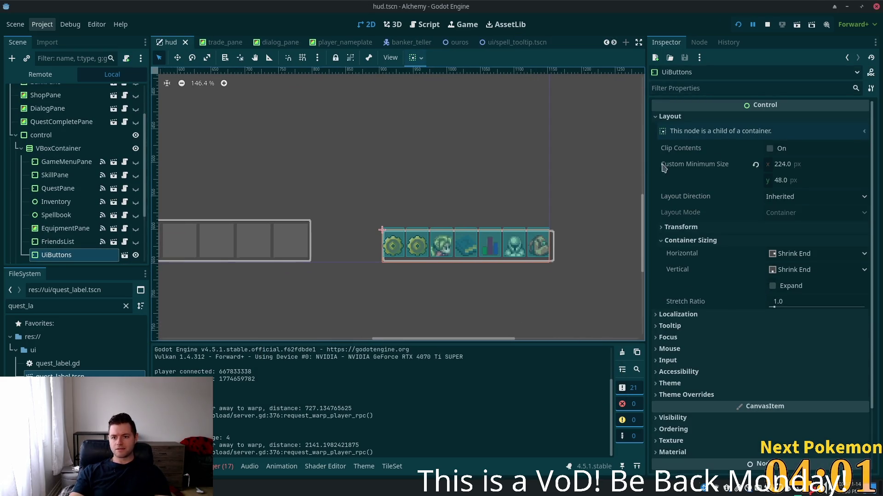
{"action": "right_click", "coordinate": [683, 168]}
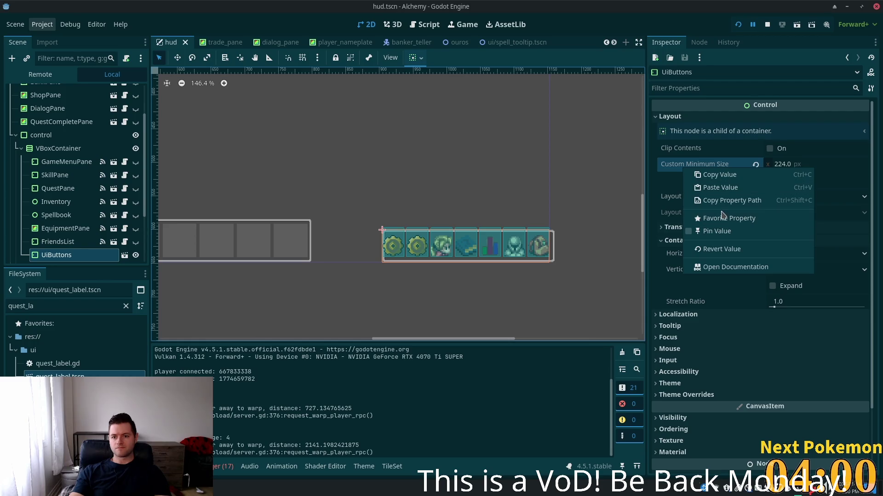
{"action": "left_click", "coordinate": [746, 189]}
{"action": "key", "text": "ctrl+s"}
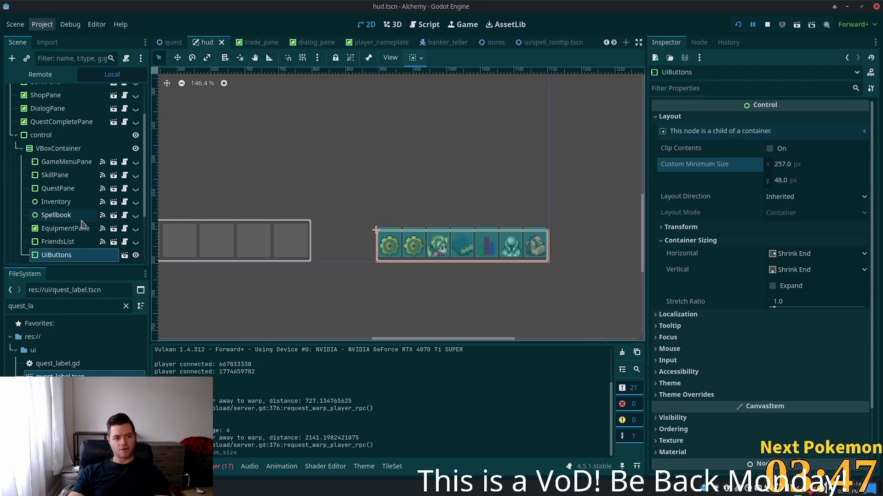
{"action": "left_click", "coordinate": [56, 216]}
{"action": "left_click", "coordinate": [68, 254]}
{"action": "scroll", "coordinate": [68, 230], "scroll_direction": "down", "scroll_amount": 3}
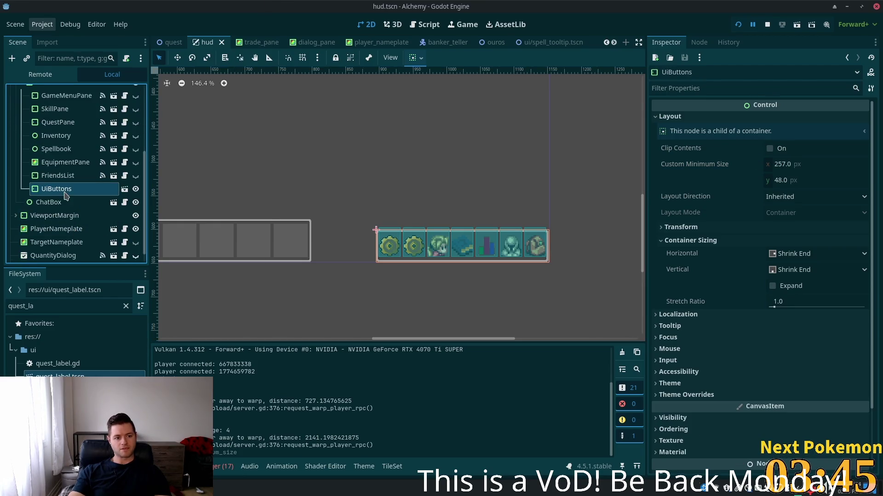
{"action": "scroll", "coordinate": [66, 216], "scroll_direction": "up", "scroll_amount": 4}
{"action": "left_click", "coordinate": [64, 214]}
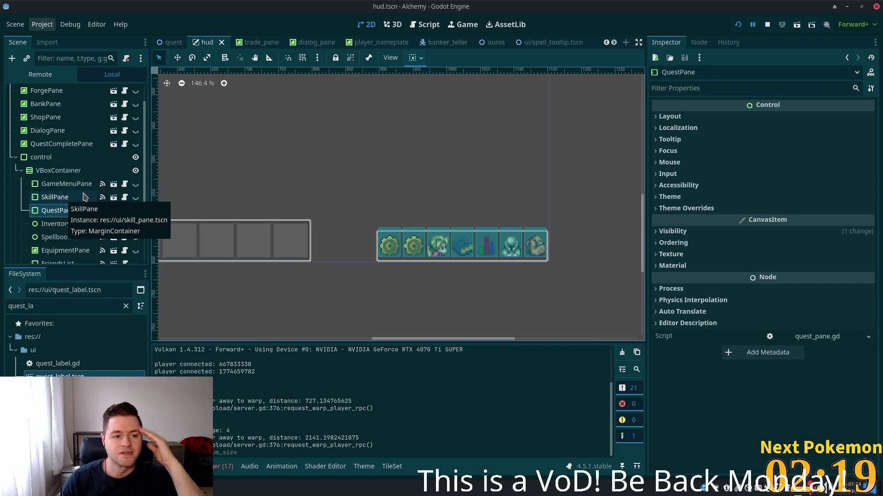
Open the SkillPane scene and view its root node's signal connections
{"action": "left_click", "coordinate": [64, 186]}
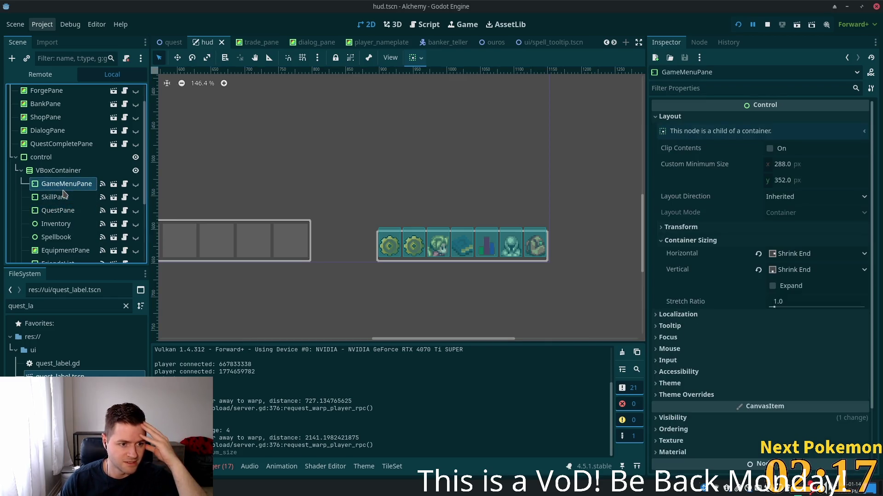
{"action": "left_click", "coordinate": [64, 197]}
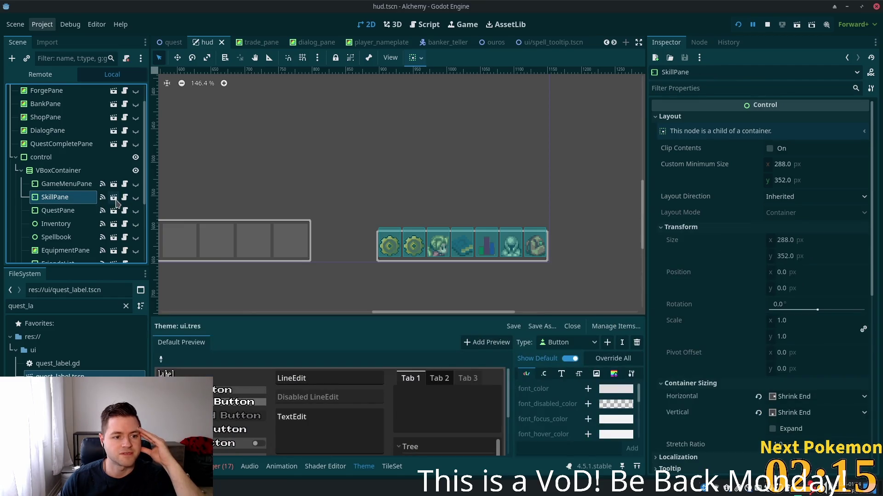
{"action": "left_click", "coordinate": [114, 199]}
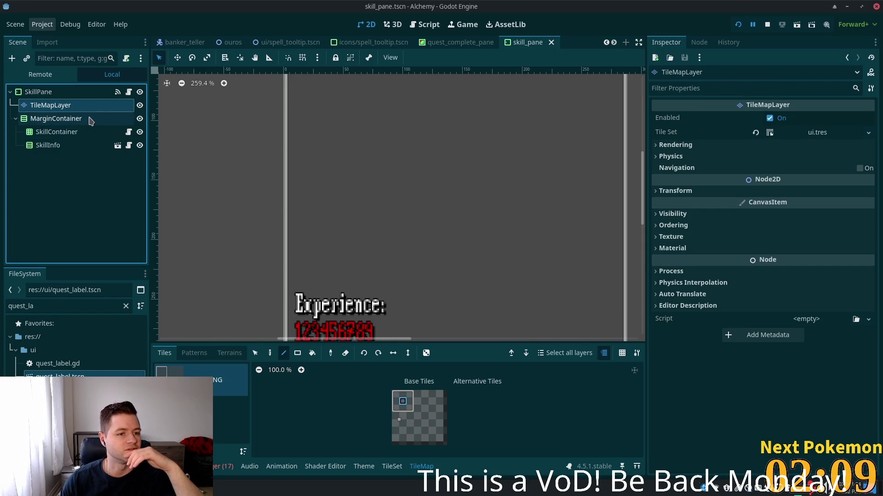
{"action": "left_click", "coordinate": [94, 92]}
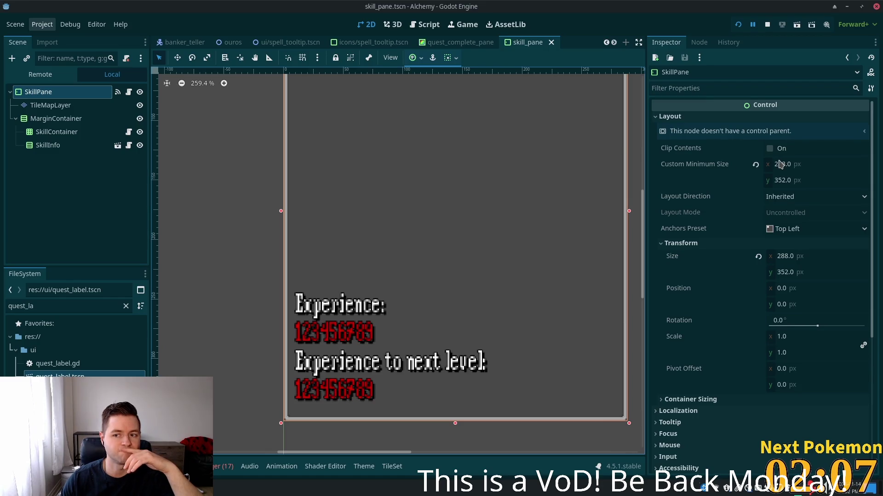
{"action": "left_click", "coordinate": [698, 41]}
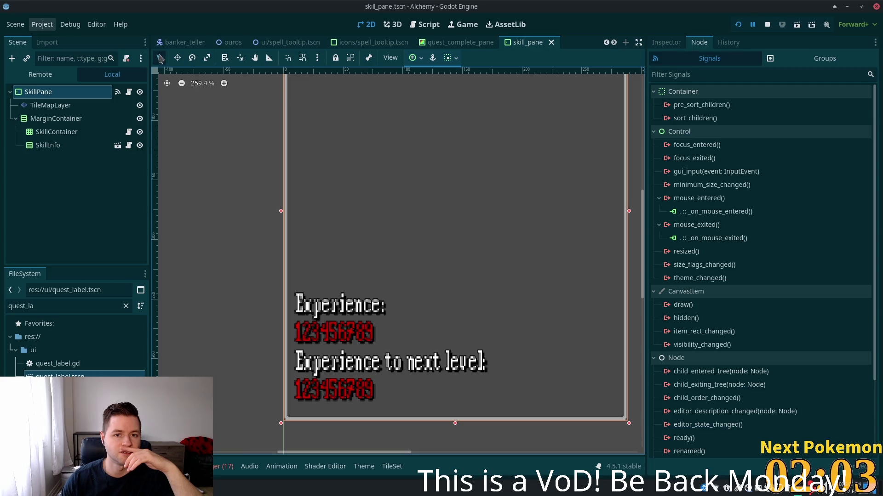
Switch to quest_complete_pane and inspect its root node's mouse_entered signal
{"action": "left_click", "coordinate": [444, 43]}
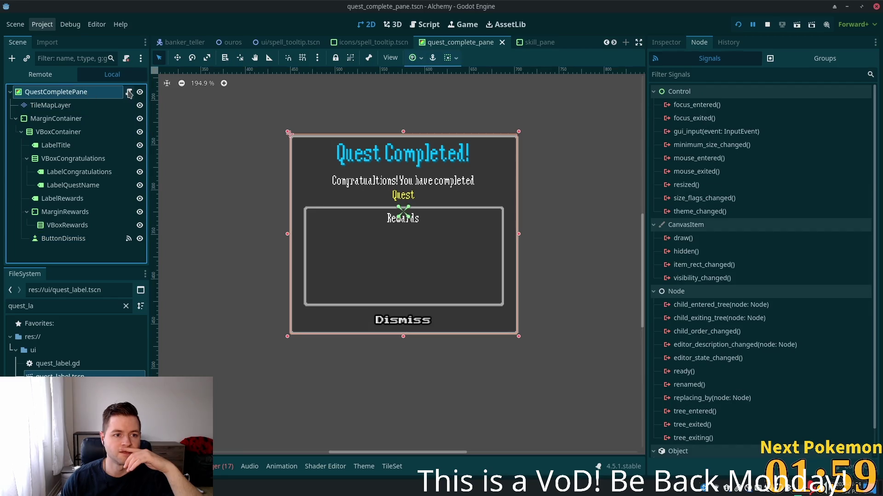
{"action": "left_click", "coordinate": [77, 94]}
{"action": "left_click", "coordinate": [717, 159]}
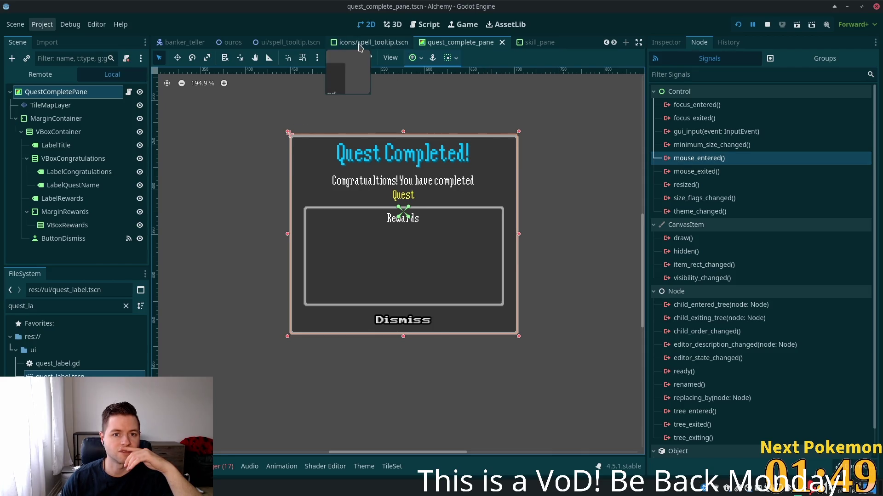
{"action": "scroll", "coordinate": [501, 44], "scroll_direction": "down", "scroll_amount": 5}
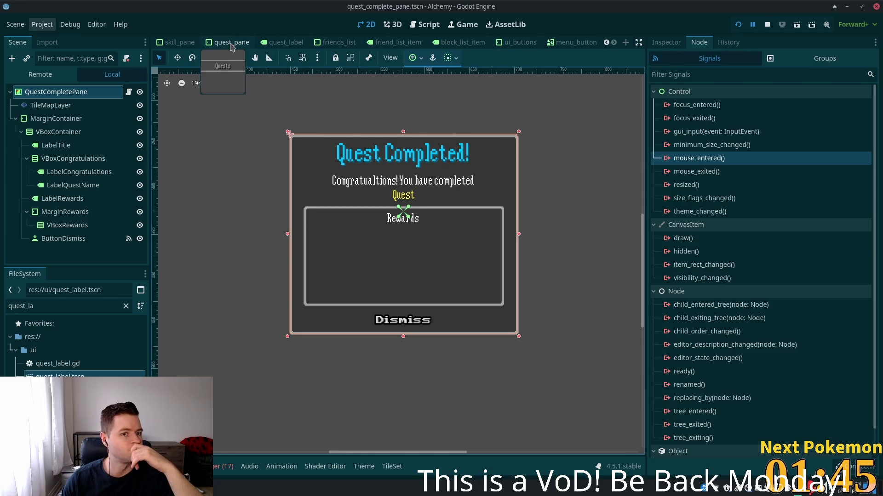
Delete QuestPane's existing mouse_entered and mouse_exited signal connections in the quest_pane scene
{"action": "left_click", "coordinate": [231, 44]}
{"action": "scroll", "coordinate": [84, 121], "scroll_direction": "up", "scroll_amount": 1}
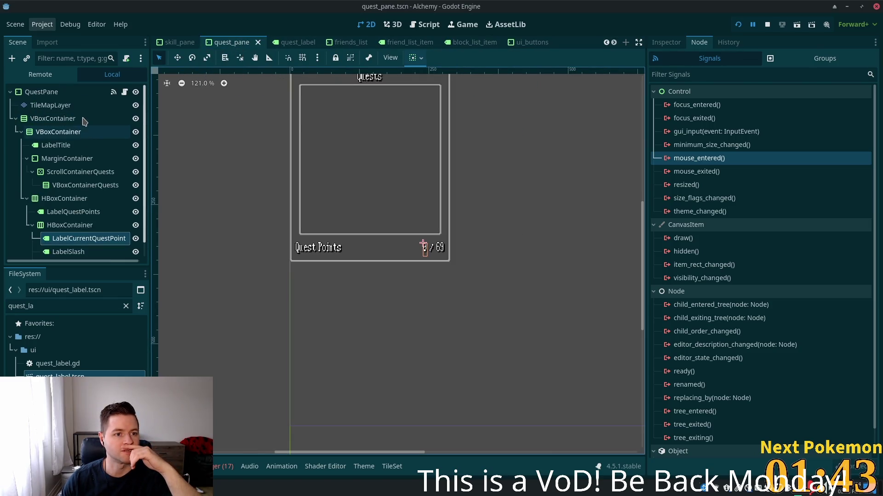
{"action": "left_click", "coordinate": [62, 93]}
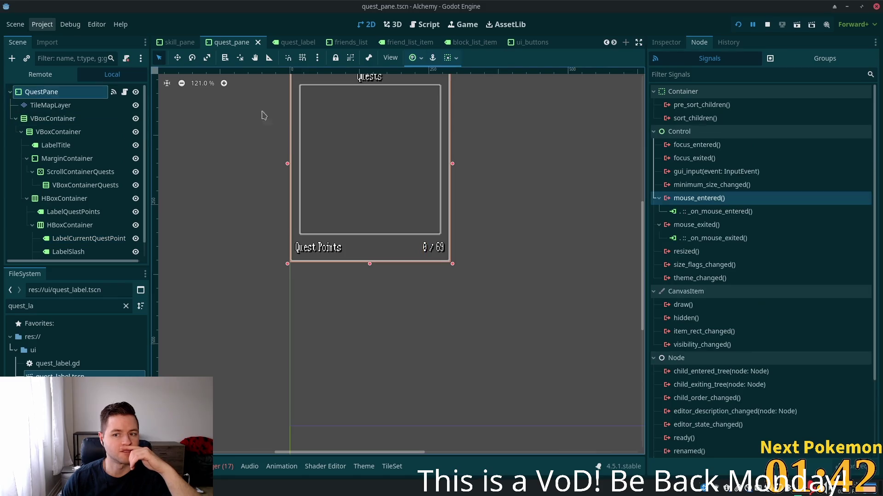
{"action": "double_click", "coordinate": [690, 216]}
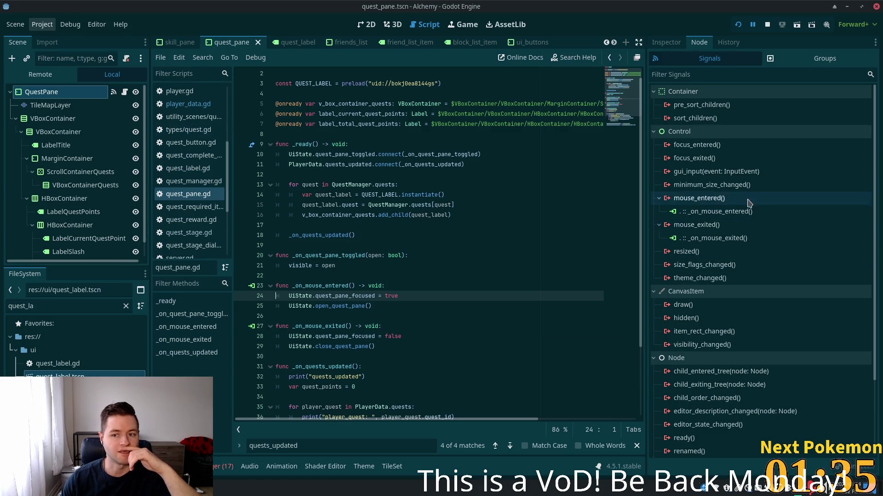
{"action": "left_click", "coordinate": [740, 213]}
{"action": "key", "text": "Delete"}
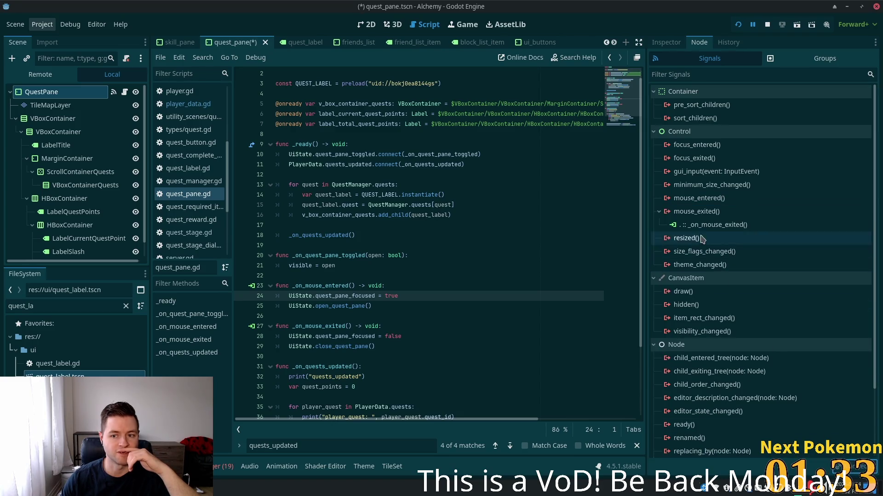
{"action": "key", "text": "Delete"}
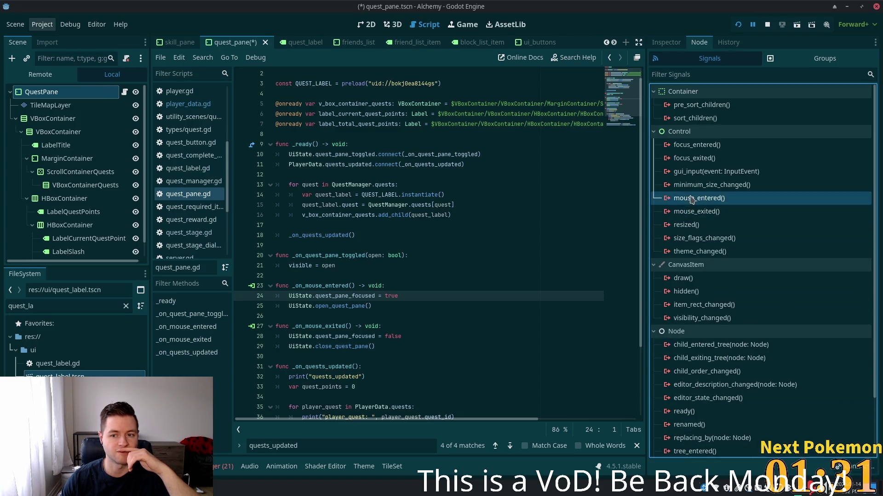
Reconnect mouse_entered to _on_mouse_entered and mouse_exited to _on_mouse_exited, then save the scene
{"action": "key", "text": "Return"}
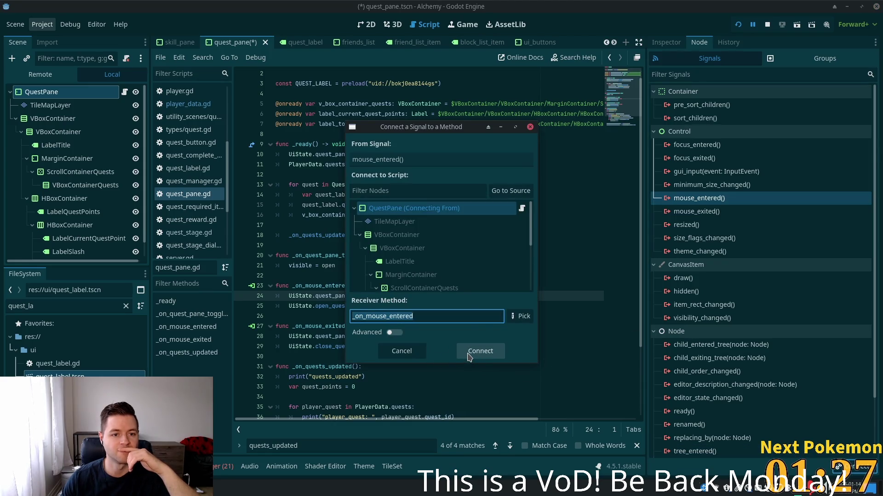
{"action": "left_click", "coordinate": [468, 353]}
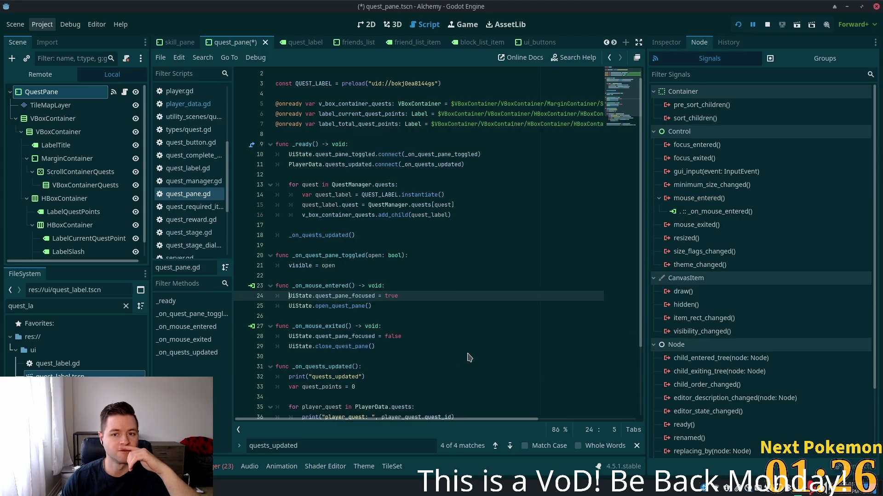
{"action": "double_click", "coordinate": [696, 225]}
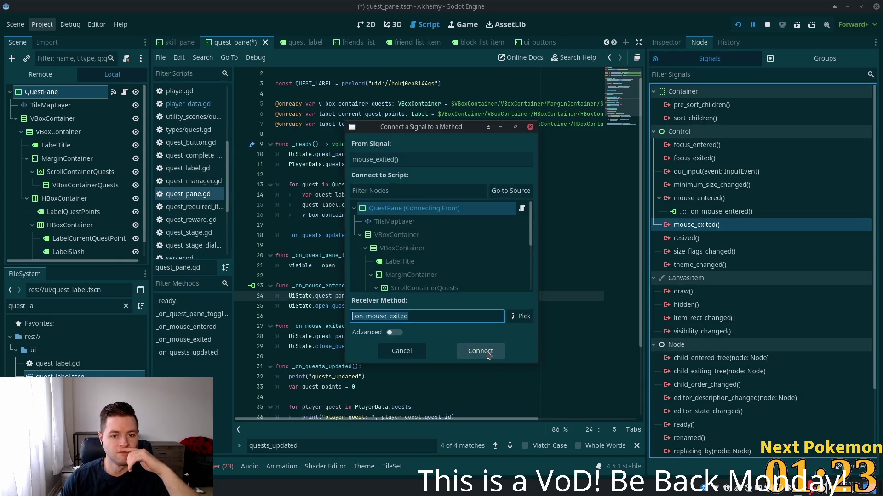
{"action": "left_click", "coordinate": [480, 349]}
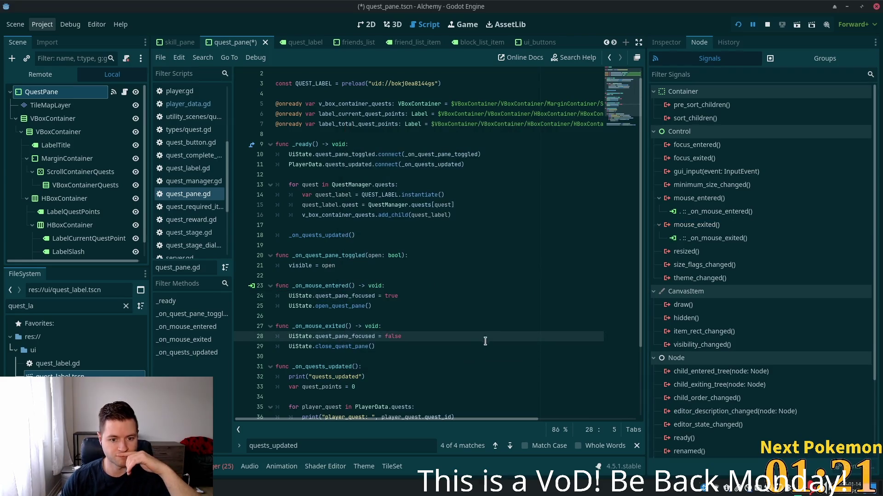
{"action": "left_click", "coordinate": [459, 296]}
{"action": "key", "text": "ctrl+s"}
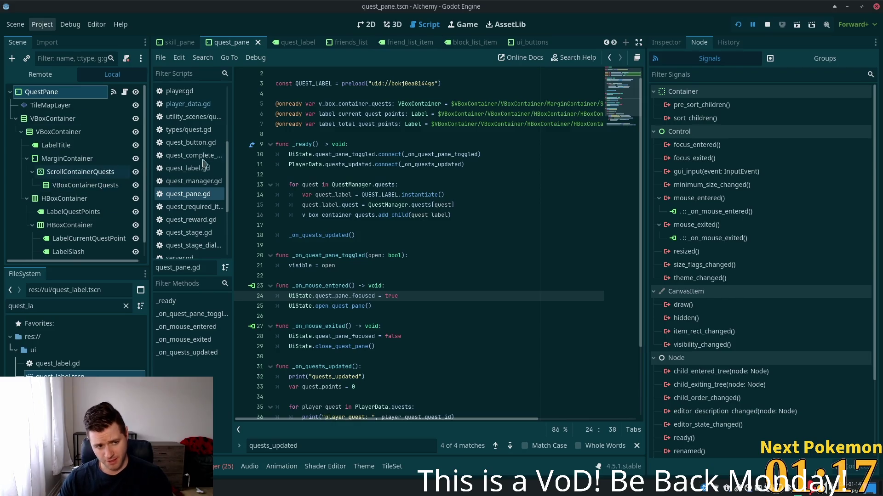
Run the game and reposition the two game client windows on screen
{"action": "left_click", "coordinate": [737, 26]}
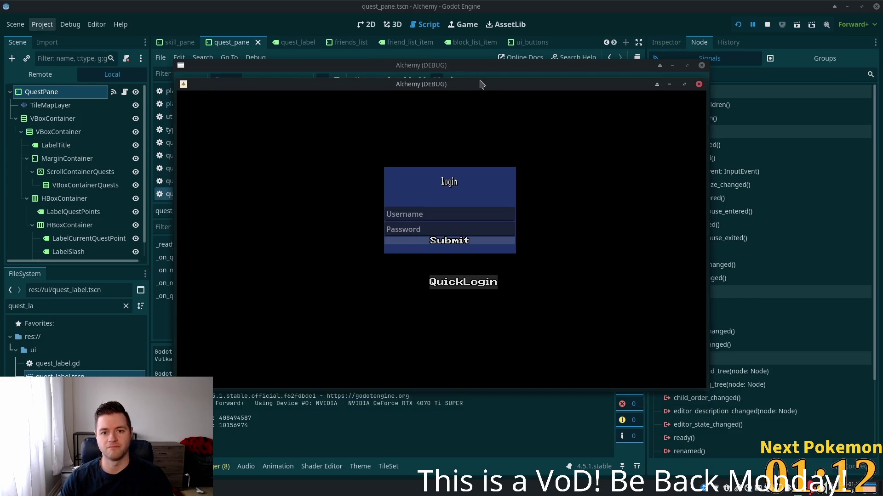
{"action": "left_click_drag", "start_coordinate": [480, 84], "coordinate": [616, 127]}
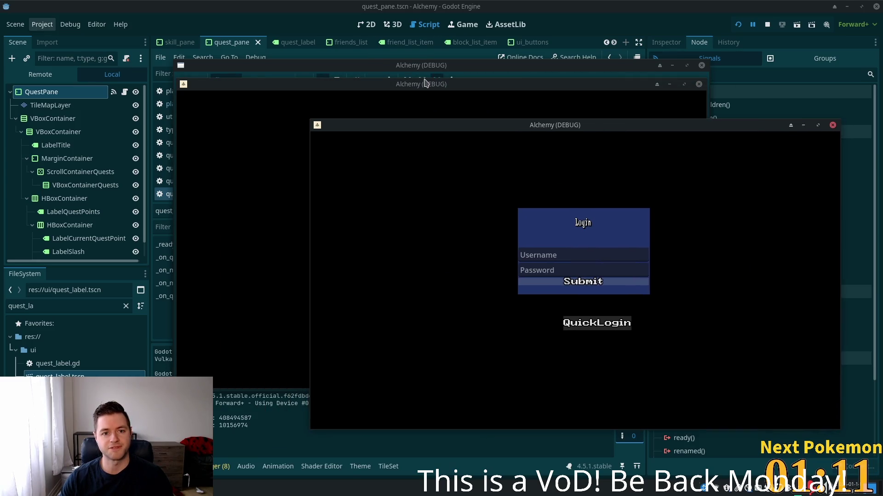
{"action": "mouse_move", "coordinate": [518, 85]}
{"action": "left_mouse_down"}
{"action": "mouse_move", "coordinate": [355, 122]}
{"action": "mouse_move", "coordinate": [344, 142]}
{"action": "left_mouse_up"}
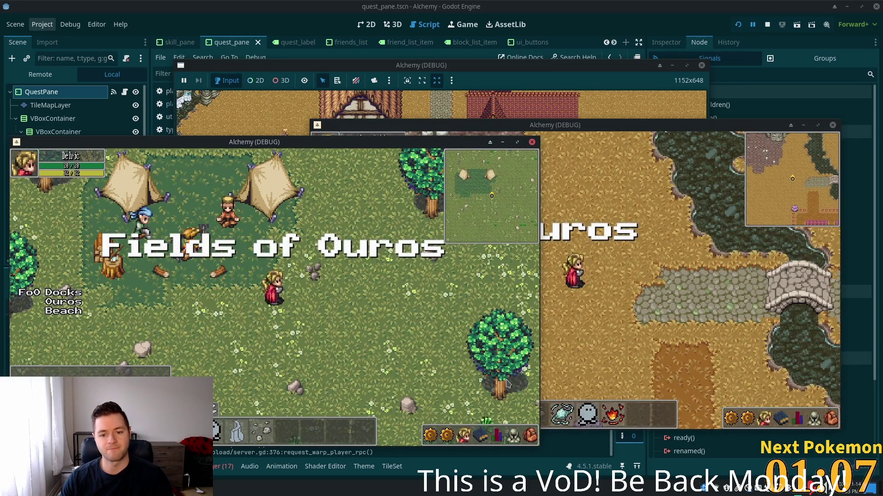
Toggle the friends, quest and stats panels with F, Q and C, close stats, and stop the game
{"action": "key", "text": "f"}
{"action": "key", "text": "q"}
{"action": "key", "text": "c"}
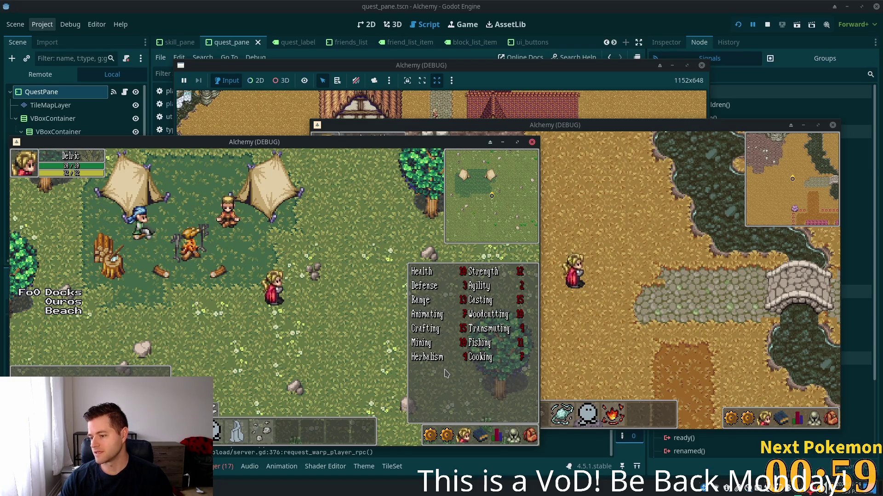
{"action": "mouse_move", "coordinate": [463, 341]}
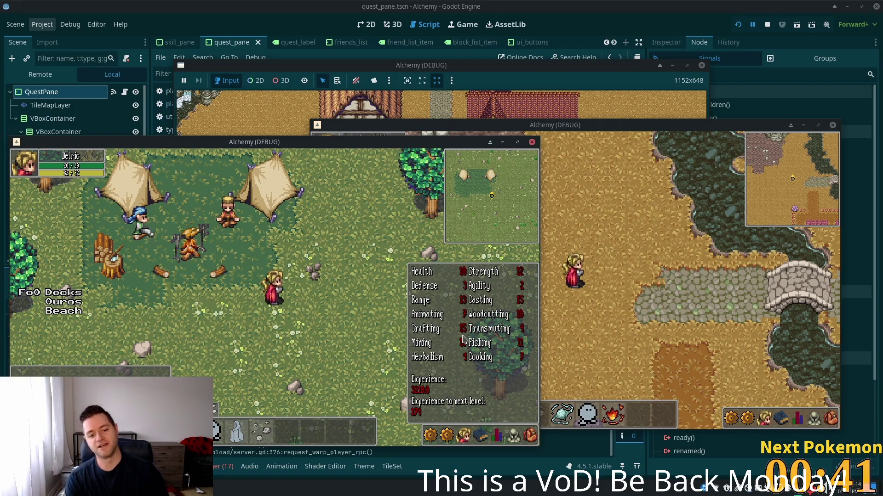
{"action": "left_click", "coordinate": [463, 340]}
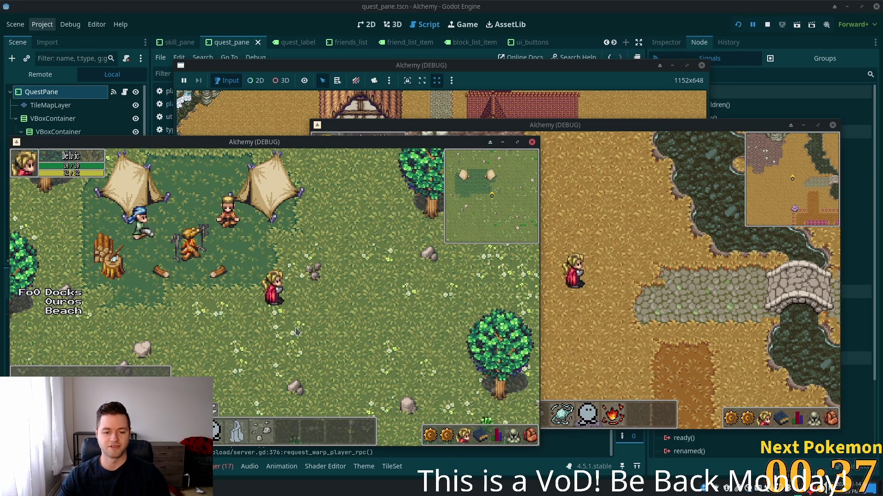
{"action": "key", "text": "F8"}
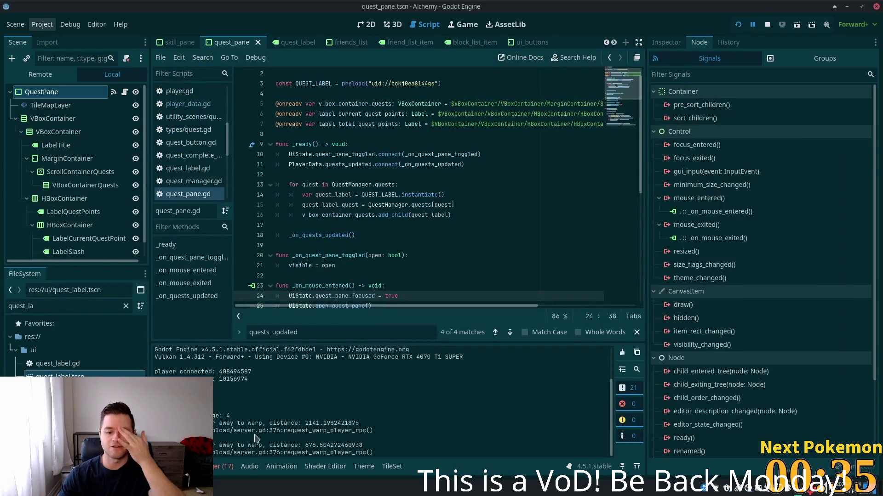
Review debug Sessions 2 and 1 in the Debugger, return to Output, and switch to Cursor
{"action": "left_click", "coordinate": [223, 466]}
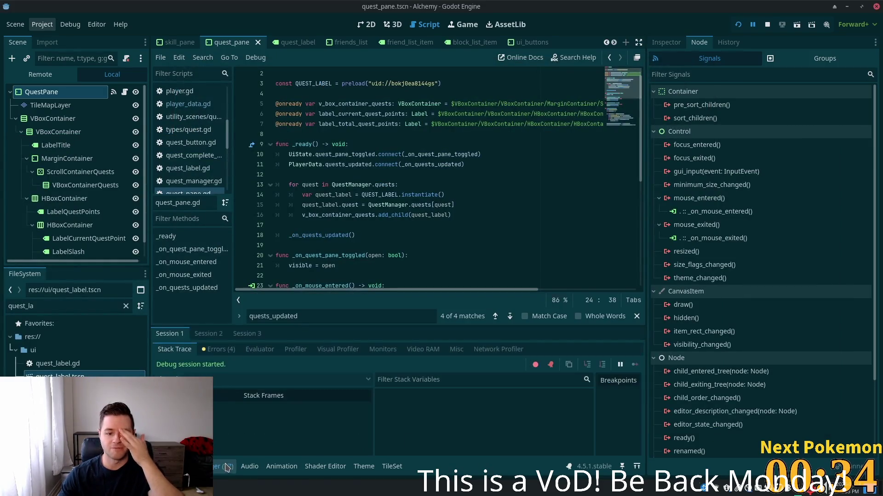
{"action": "left_click", "coordinate": [211, 336]}
{"action": "left_click", "coordinate": [165, 334]}
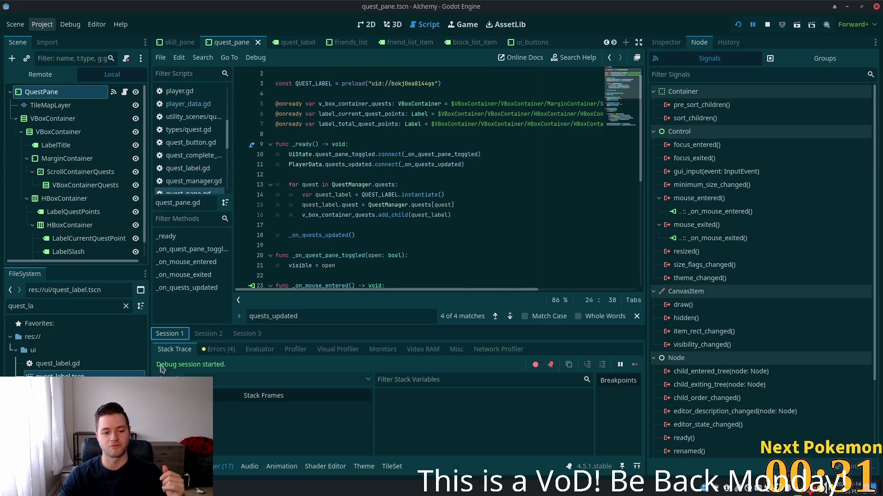
{"action": "left_click", "coordinate": [188, 466]}
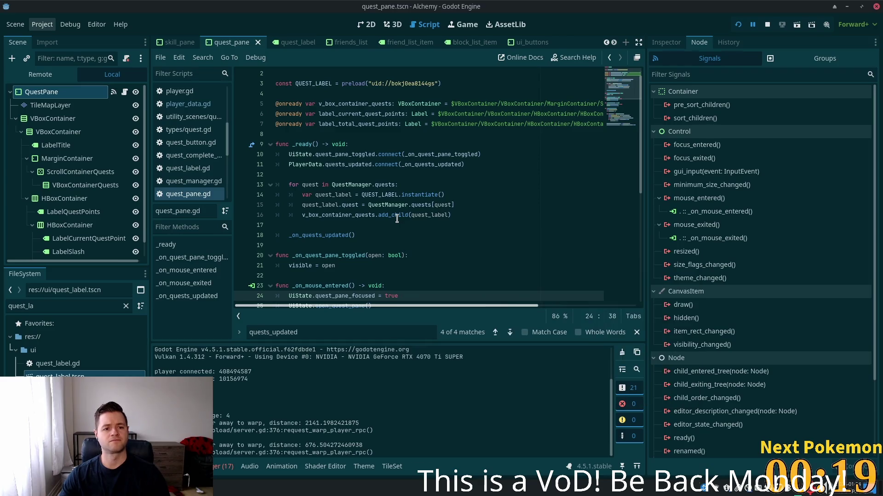
{"action": "key", "text": "alt+Tab"}
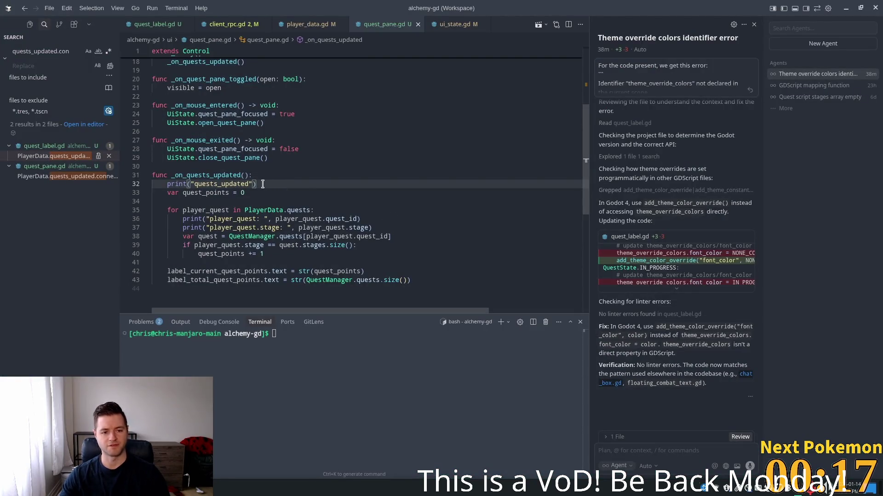
Delete the quests_updated and two player_quest print lines from quest_pane.gd, save, and return to Godot
{"action": "triple_click", "coordinate": [263, 183]}
{"action": "key", "text": "BackSpace"}
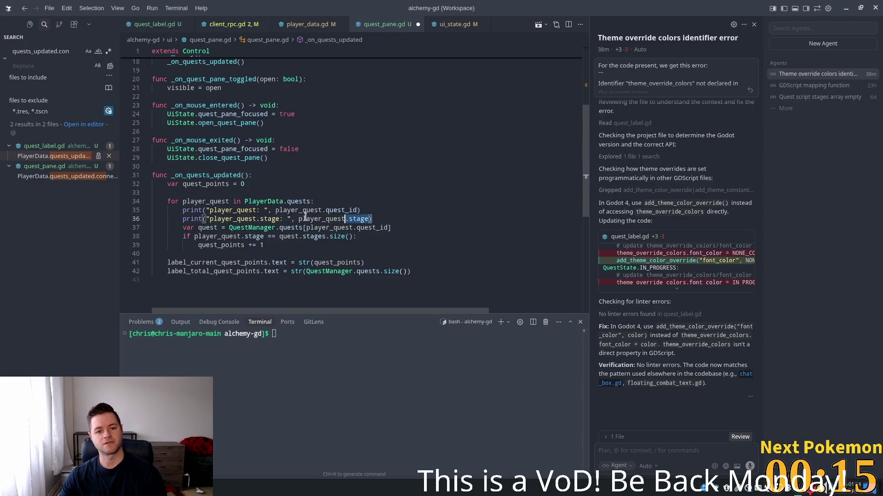
{"action": "left_click_drag", "start_coordinate": [373, 219], "coordinate": [167, 210]}
{"action": "key", "text": "BackSpace"}
{"action": "left_click", "coordinate": [279, 158]}
{"action": "key", "text": "ctrl+s"}
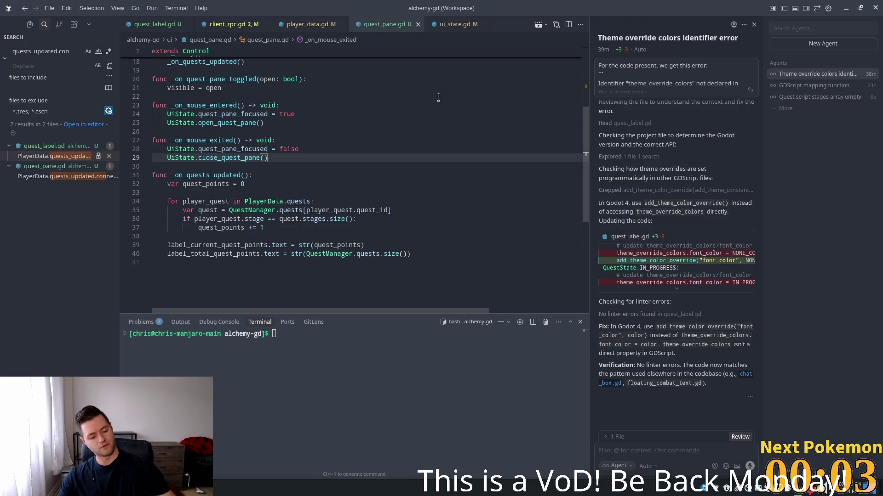
{"action": "key", "text": "alt+Tab"}
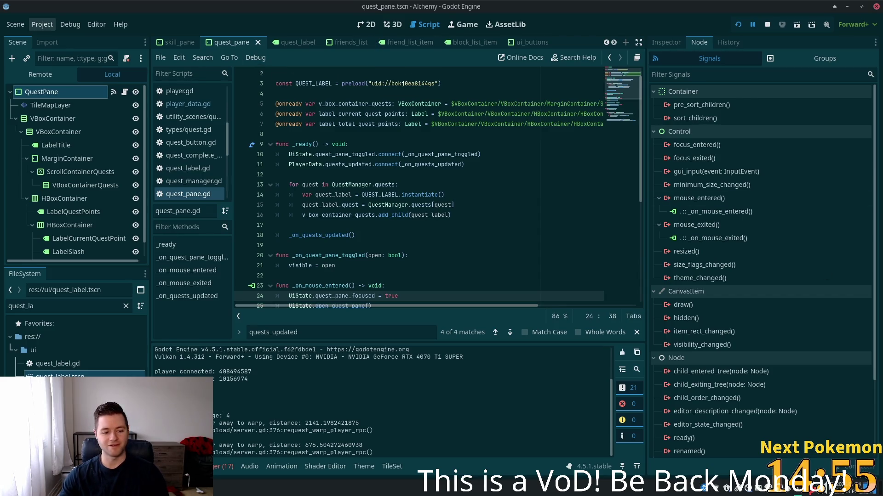
{"action": "key", "text": "alt+Tab"}
{"action": "left_click", "coordinate": [284, 154]}
{"action": "type", "text": "sy"}
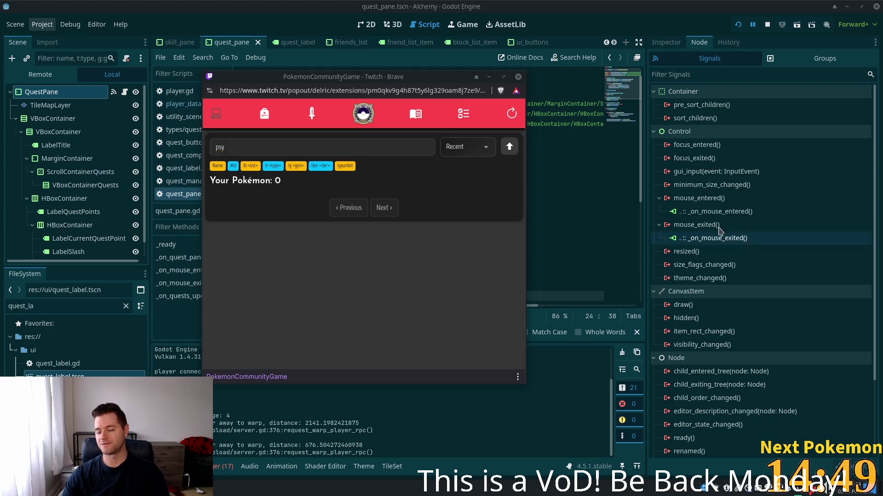
{"action": "left_click", "coordinate": [264, 123]}
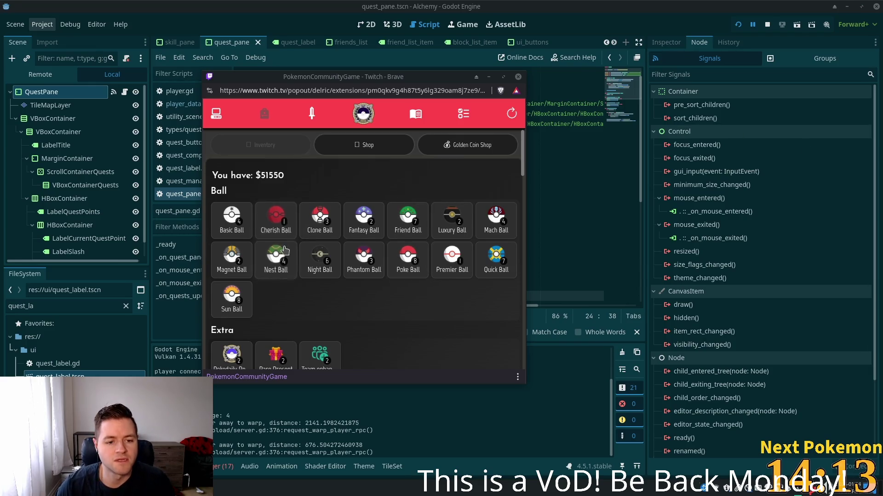
{"action": "left_click", "coordinate": [231, 258]}
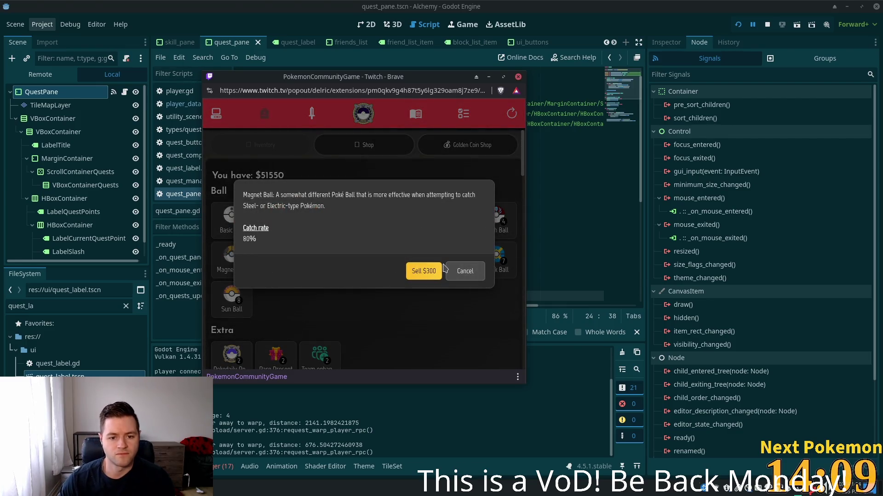
{"action": "left_click", "coordinate": [453, 272]}
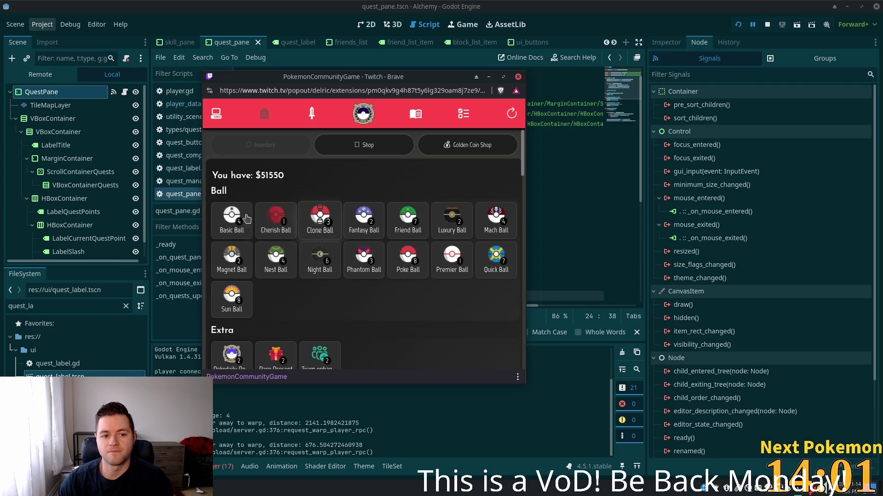
{"action": "left_click", "coordinate": [230, 222]}
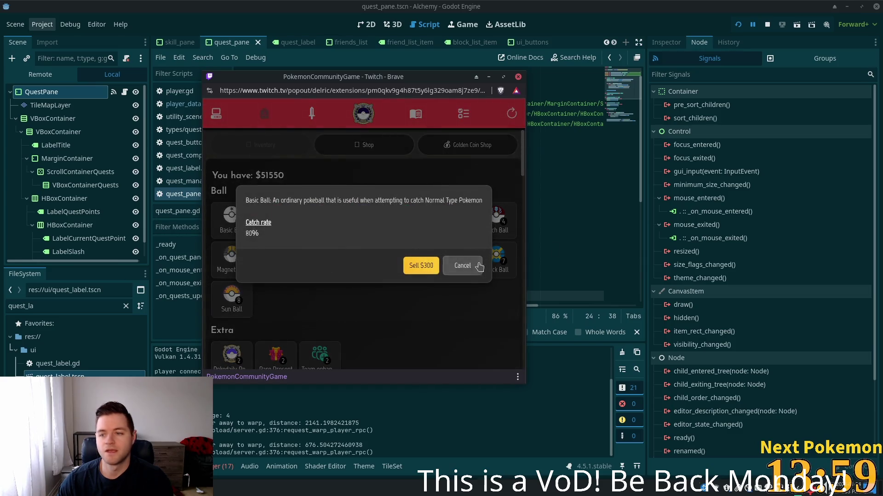
{"action": "left_click", "coordinate": [479, 267]}
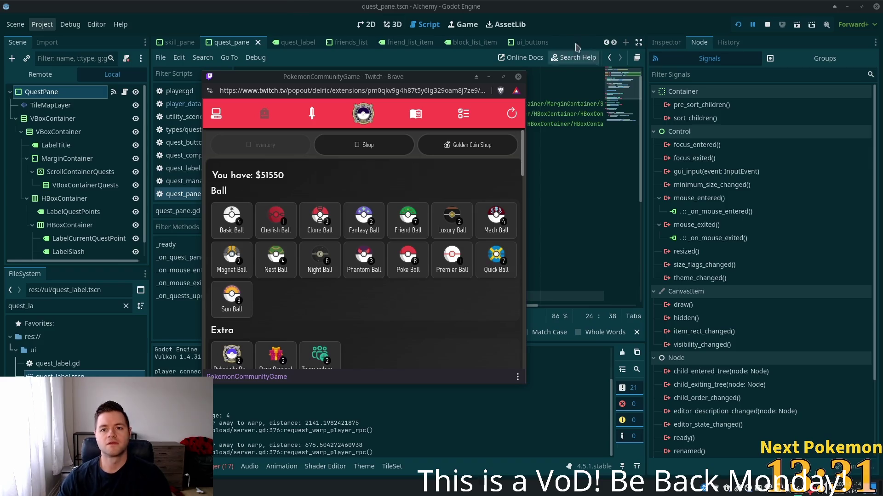
{"action": "left_click", "coordinate": [570, 18]}
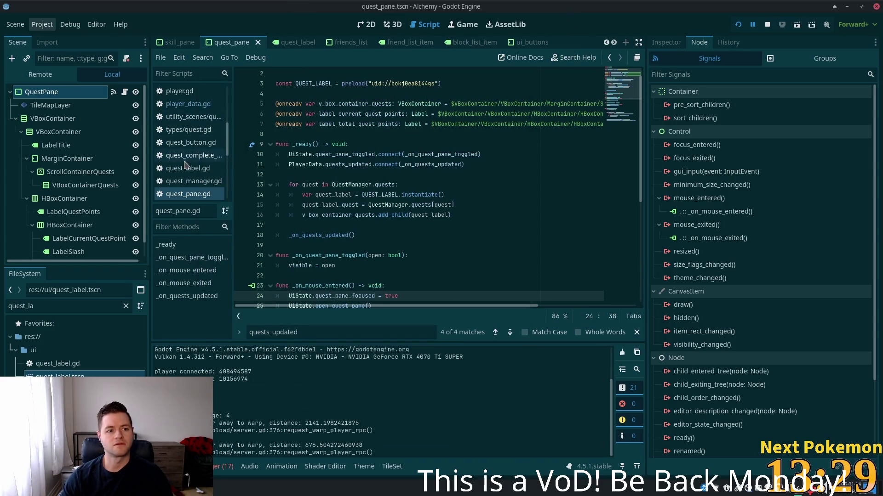
Centre the quest pane in the 2D view and inspect the outer and inner VBoxContainers' mouse settings
{"action": "left_click", "coordinate": [367, 24]}
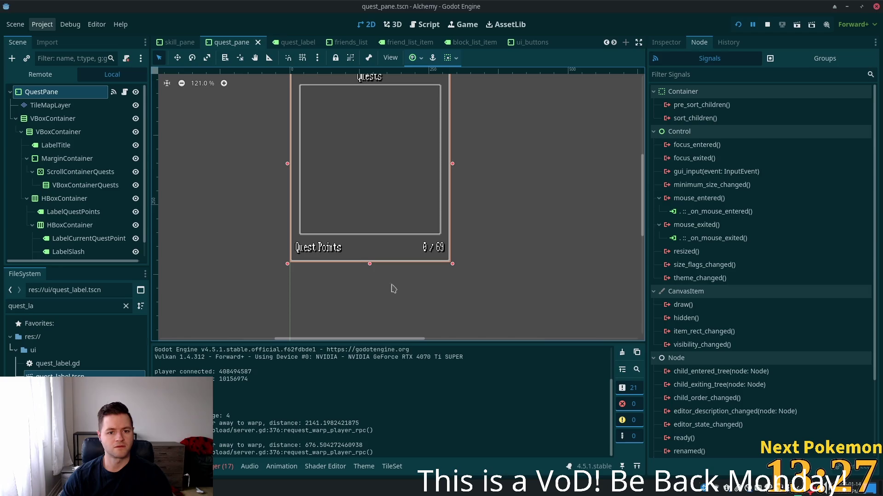
{"action": "scroll", "coordinate": [491, 228], "scroll_direction": "down", "scroll_amount": 3}
{"action": "mouse_move", "coordinate": [524, 219]}
{"action": "left_mouse_down"}
{"action": "mouse_move", "coordinate": [566, 244]}
{"action": "mouse_move", "coordinate": [473, 239]}
{"action": "mouse_move", "coordinate": [550, 246]}
{"action": "mouse_move", "coordinate": [626, 272]}
{"action": "mouse_move", "coordinate": [605, 272]}
{"action": "mouse_move", "coordinate": [561, 242]}
{"action": "left_mouse_up"}
{"action": "scroll", "coordinate": [468, 239], "scroll_direction": "up", "scroll_amount": 4}
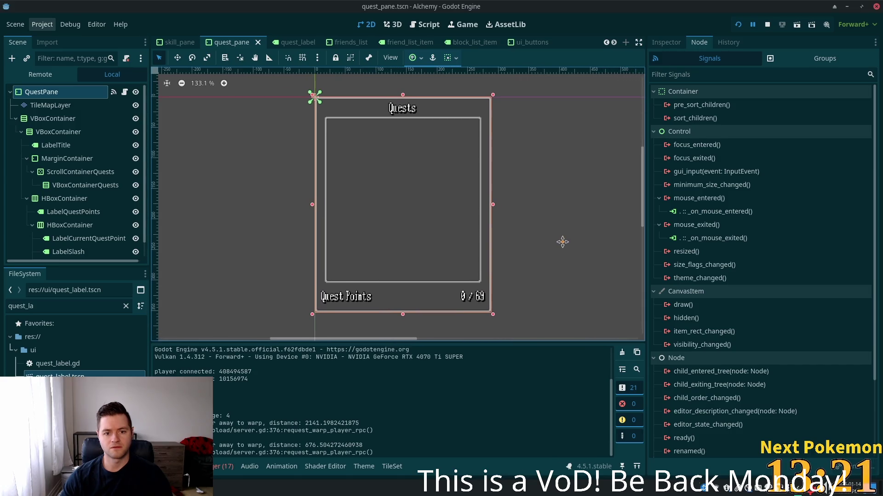
{"action": "left_click", "coordinate": [49, 120]}
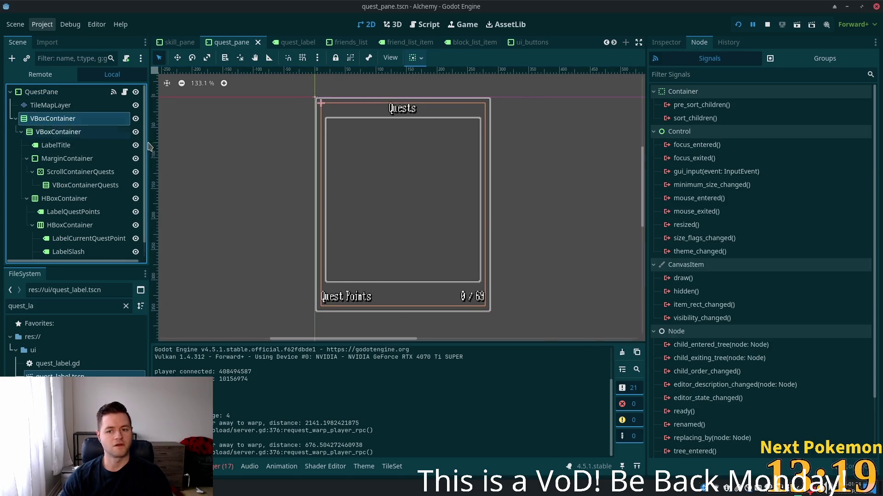
{"action": "left_click", "coordinate": [666, 42]}
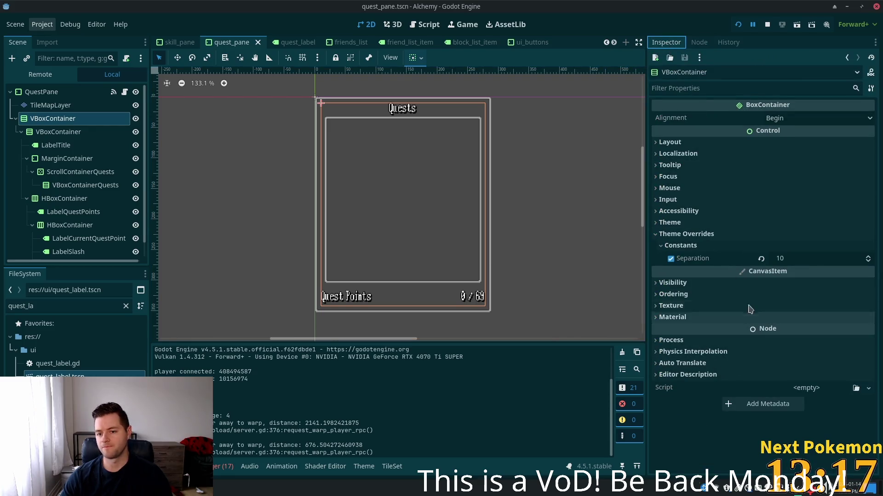
{"action": "left_click", "coordinate": [687, 189]}
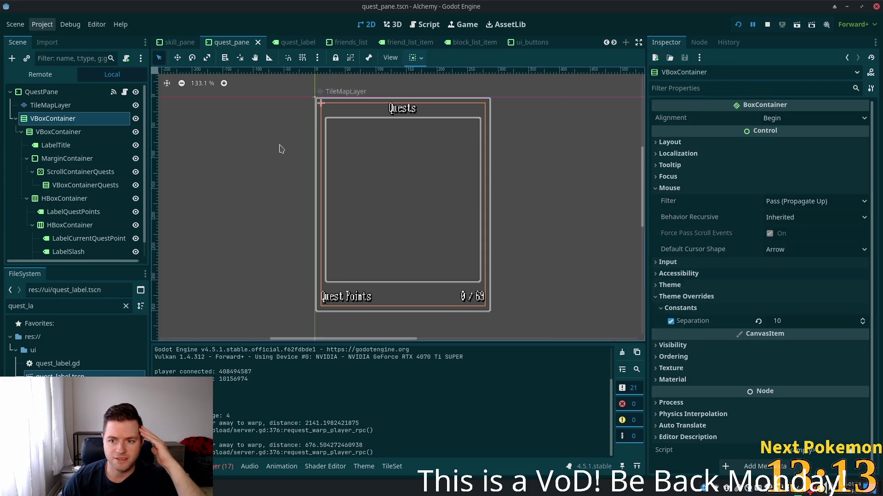
{"action": "left_click", "coordinate": [40, 132]}
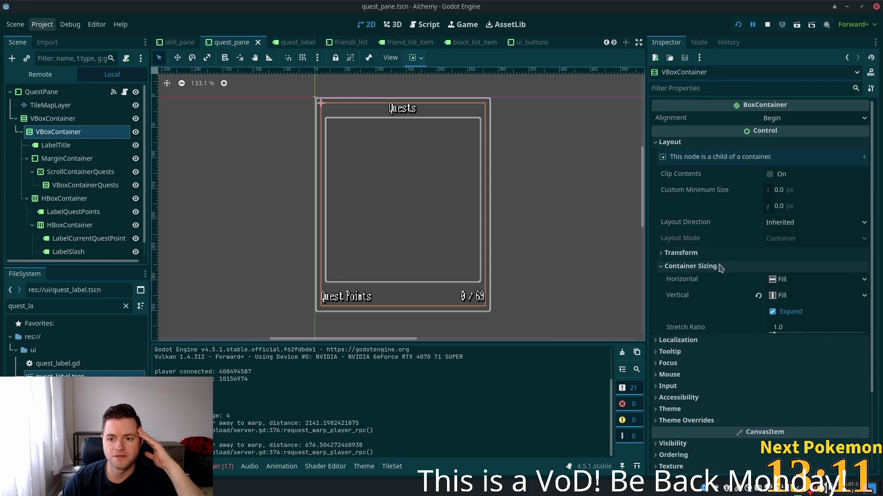
{"action": "left_click", "coordinate": [733, 375]}
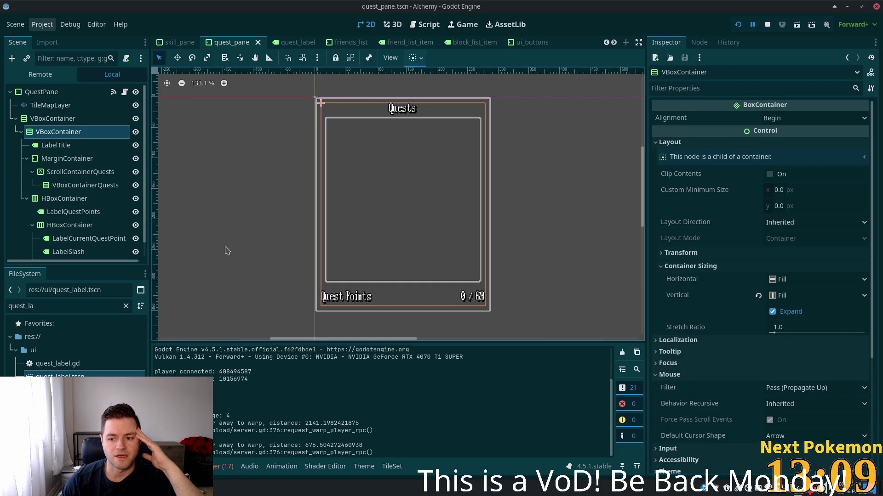
Set LabelTitle's mouse filter to Pass (Propagate Up) and save the quest_pane scene
{"action": "left_click", "coordinate": [64, 146]}
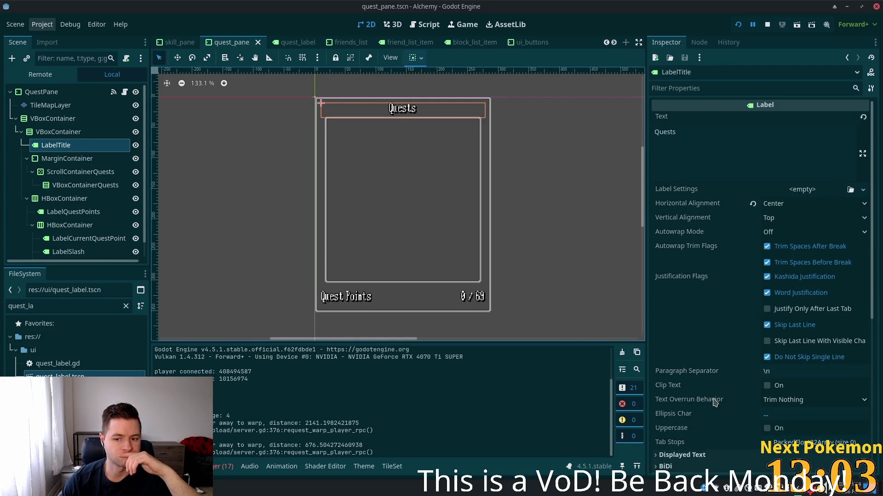
{"action": "scroll", "coordinate": [735, 389], "scroll_direction": "down", "scroll_amount": 3}
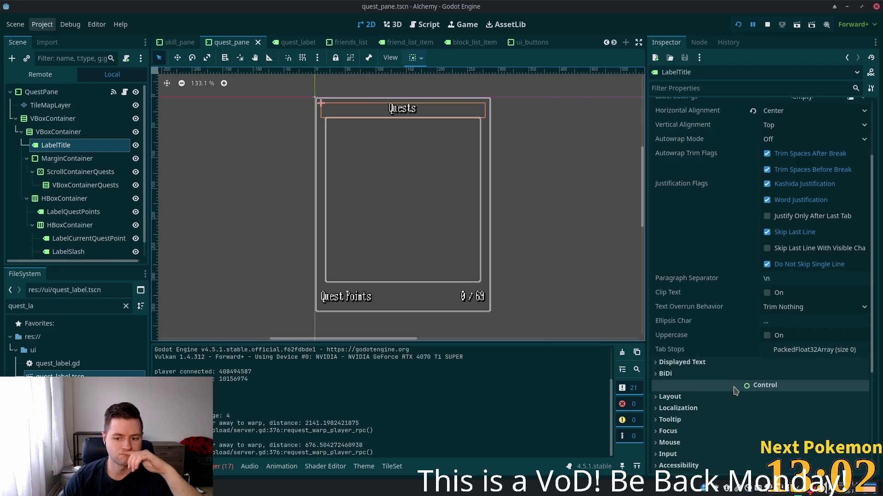
{"action": "left_click", "coordinate": [685, 442]}
{"action": "scroll", "coordinate": [687, 414], "scroll_direction": "down", "scroll_amount": 3}
{"action": "left_click", "coordinate": [797, 363]}
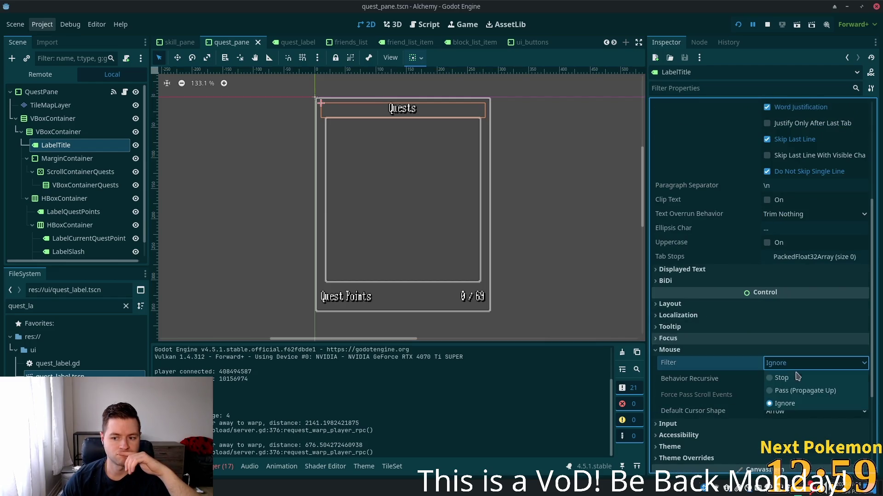
{"action": "left_click", "coordinate": [782, 392]}
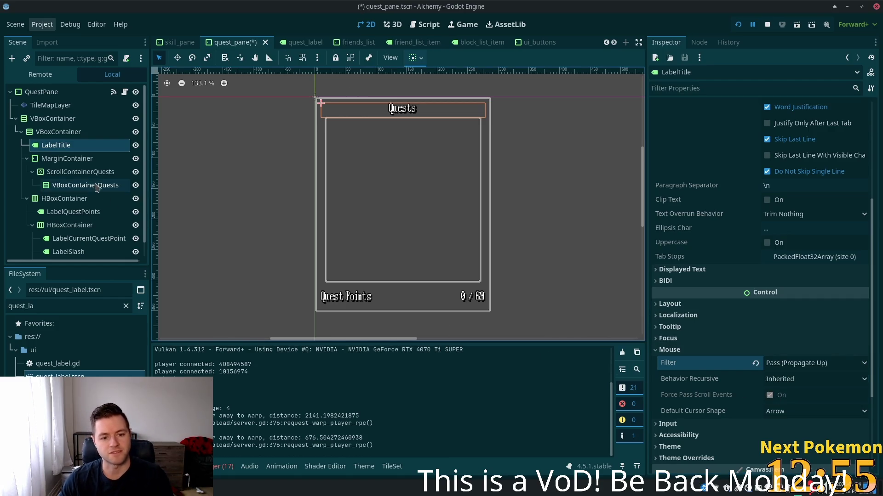
{"action": "key", "text": "ctrl+s"}
{"action": "scroll", "coordinate": [69, 184], "scroll_direction": "down", "scroll_amount": 1}
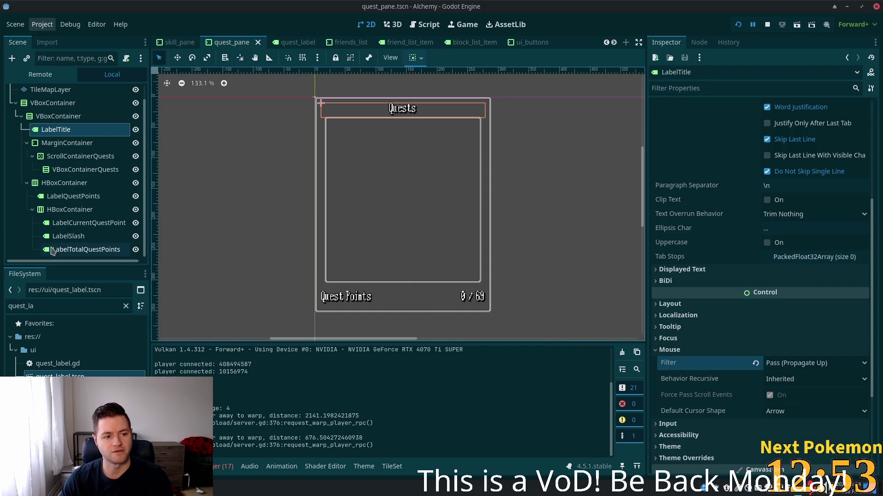
{"action": "left_click", "coordinate": [54, 211]}
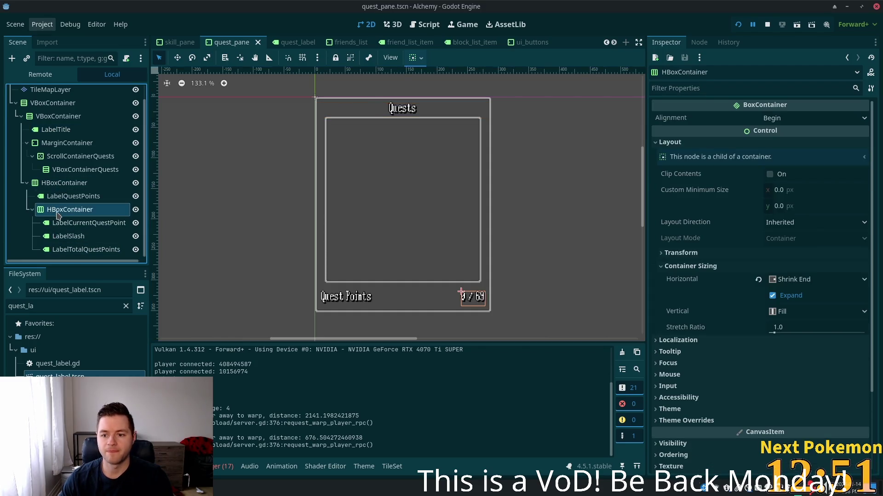
Set the three quest-point labels' mouse filter to Pass (Propagate Up) and save
{"action": "left_click", "coordinate": [669, 374]}
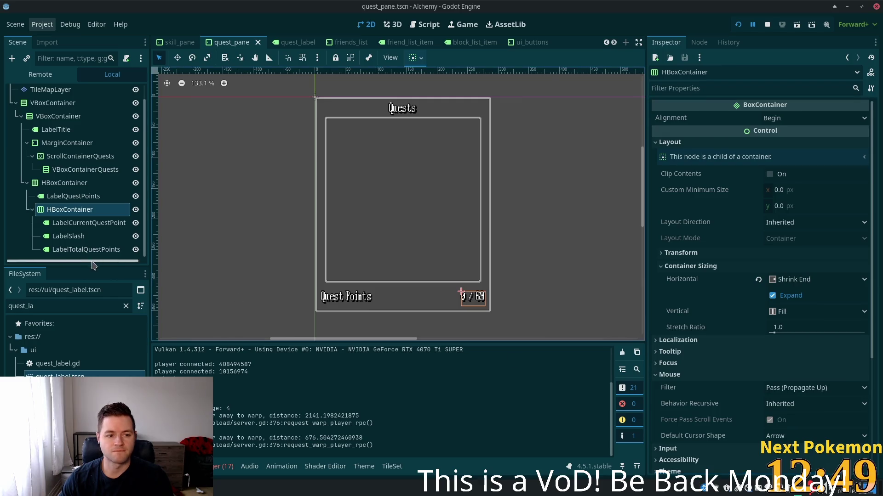
{"action": "left_click", "coordinate": [87, 223]}
{"action": "left_click", "coordinate": [86, 249], "text": "shift"}
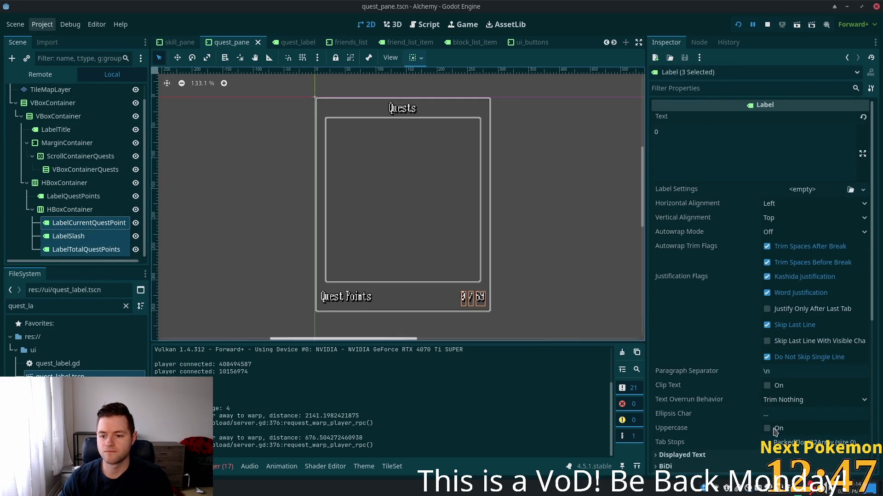
{"action": "scroll", "coordinate": [776, 430], "scroll_direction": "down", "scroll_amount": 5}
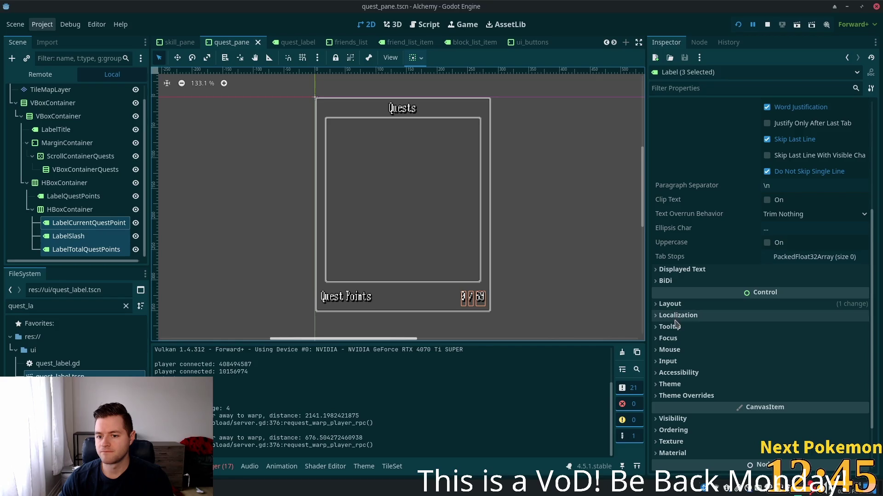
{"action": "left_click", "coordinate": [691, 350]}
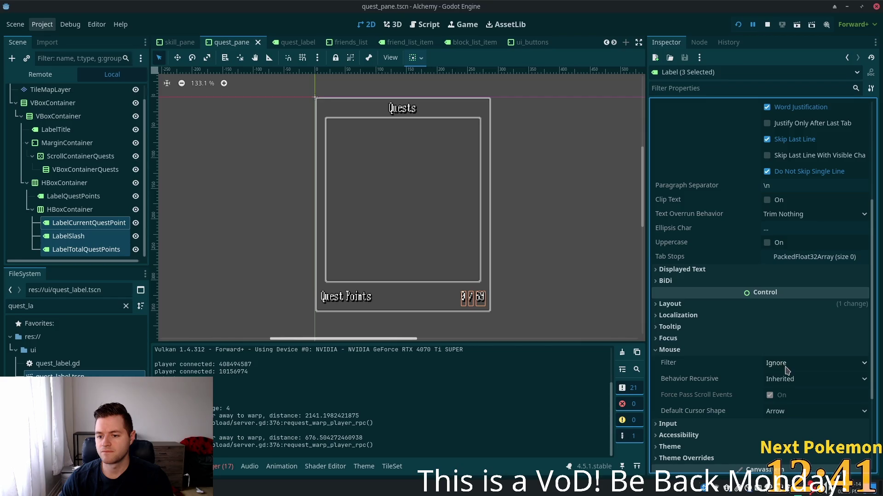
{"action": "left_click", "coordinate": [786, 363]}
{"action": "left_click", "coordinate": [796, 389]}
{"action": "key", "text": "ctrl+s"}
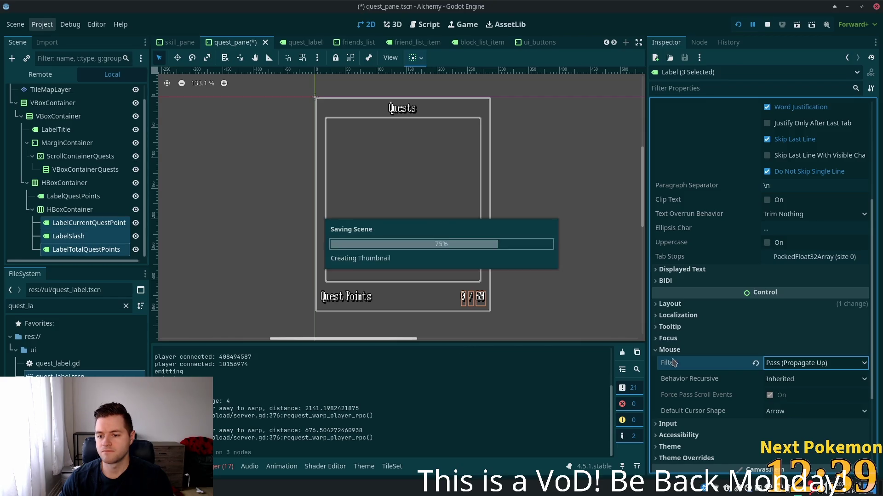
Set LabelQuestPoints' mouse filter to Pass (Propagate Up) and save the scene
{"action": "left_click", "coordinate": [55, 209]}
{"action": "left_click", "coordinate": [69, 197]}
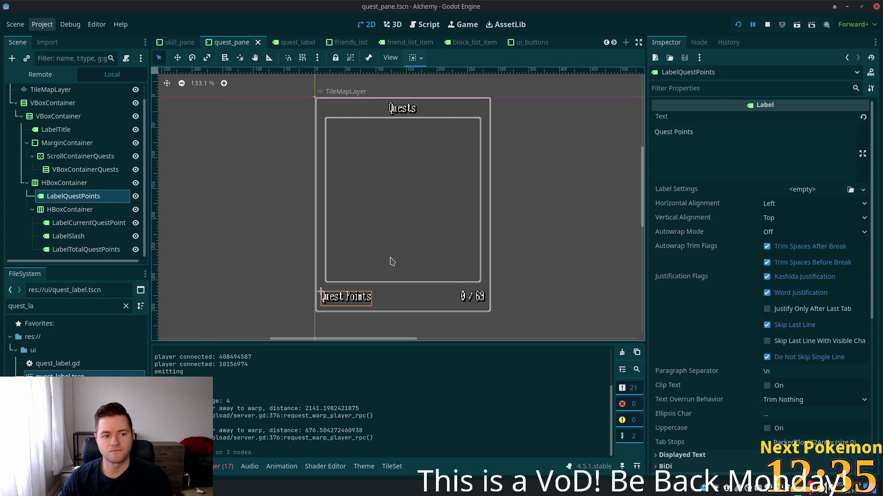
{"action": "scroll", "coordinate": [748, 359], "scroll_direction": "down", "scroll_amount": 5}
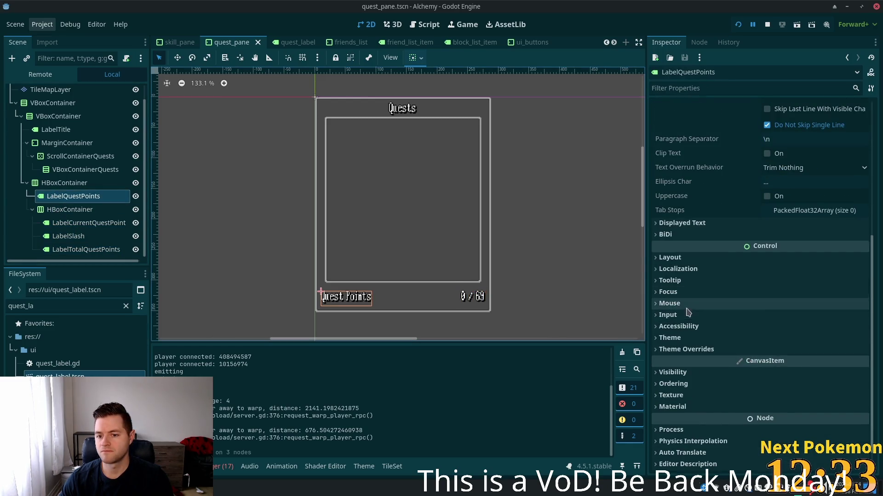
{"action": "left_click", "coordinate": [685, 305]}
{"action": "left_click", "coordinate": [796, 322]}
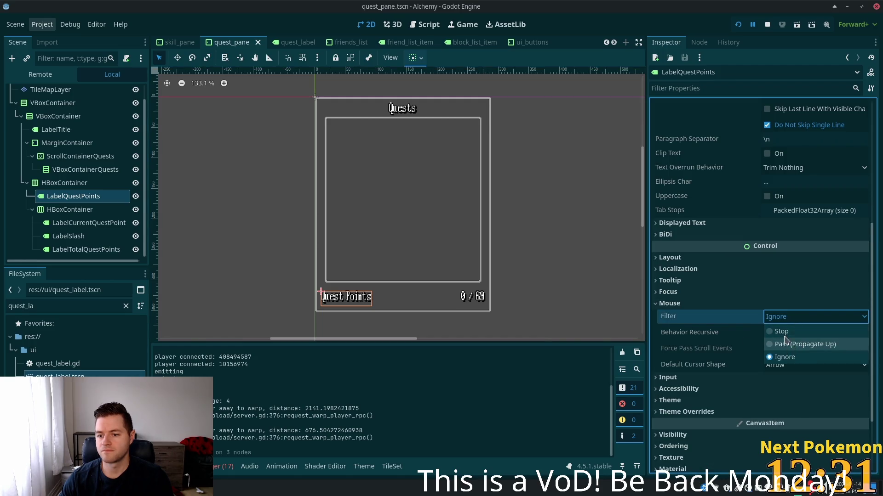
{"action": "left_click", "coordinate": [770, 344]}
{"action": "key", "text": "ctrl+s"}
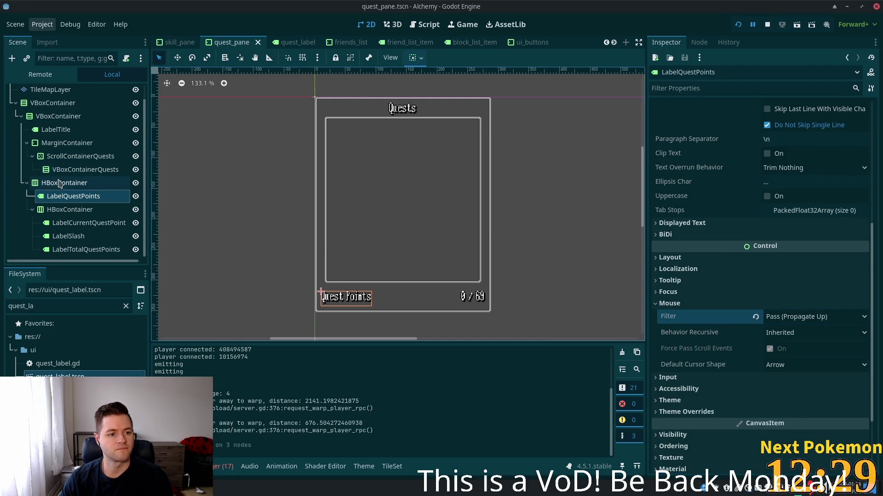
Check the mouse filter of HBoxContainer, VBoxContainerQuests, ScrollContainerQuests and MarginContainer
{"action": "left_click", "coordinate": [55, 183]}
{"action": "left_click", "coordinate": [54, 171]}
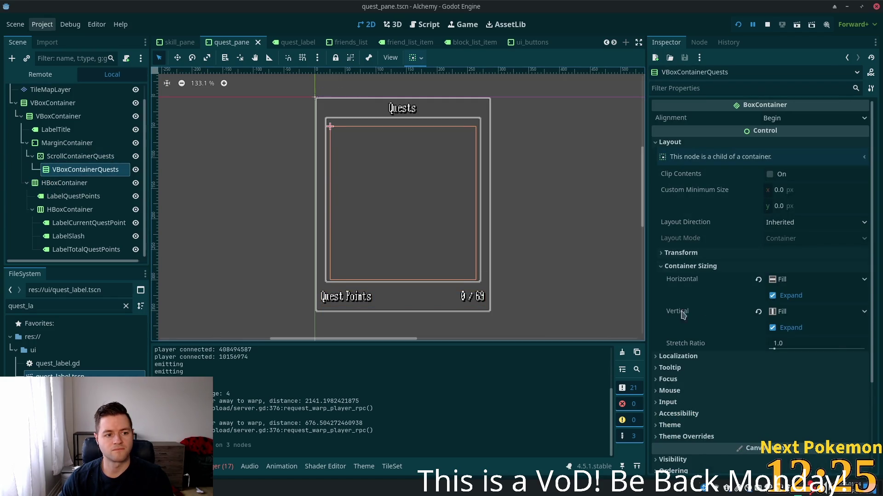
{"action": "left_click", "coordinate": [694, 397]}
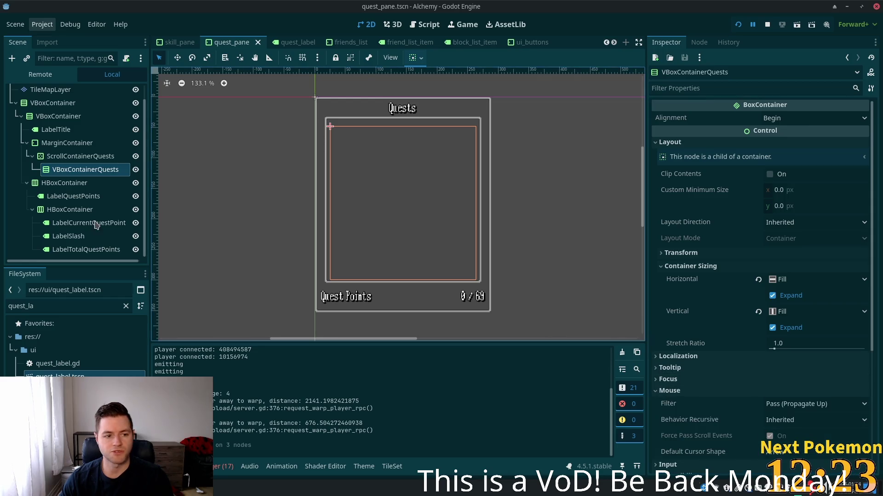
{"action": "left_click", "coordinate": [81, 157]}
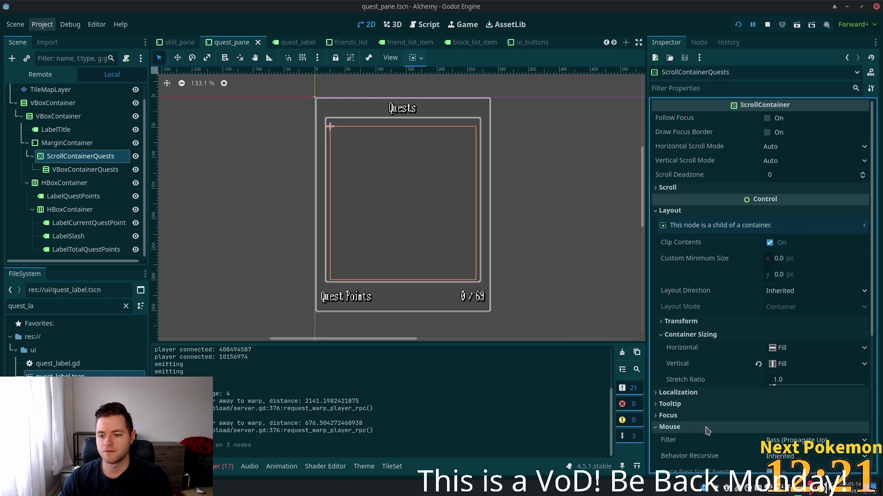
{"action": "left_click", "coordinate": [669, 427]}
{"action": "left_click", "coordinate": [71, 143]}
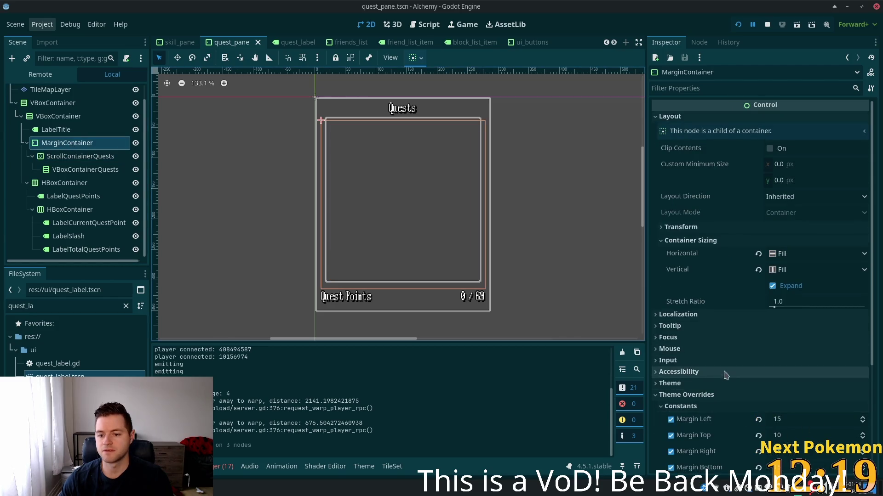
{"action": "scroll", "coordinate": [713, 331], "scroll_direction": "down", "scroll_amount": 2}
{"action": "left_click", "coordinate": [701, 303]}
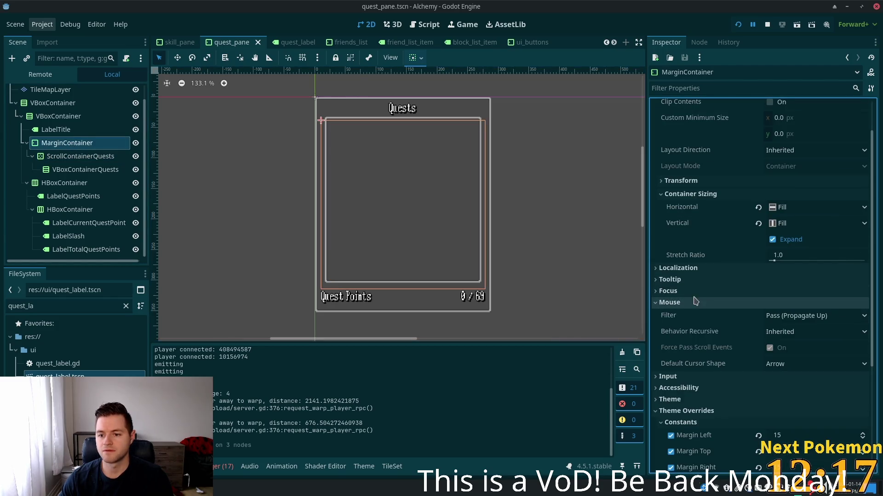
Check LabelTitle, both VBoxContainers, TileMapLayer and QuestPane, keeping QuestPane at Pass (Propagate Up)
{"action": "left_click", "coordinate": [52, 132]}
{"action": "left_click", "coordinate": [38, 118]}
{"action": "left_click", "coordinate": [41, 104]}
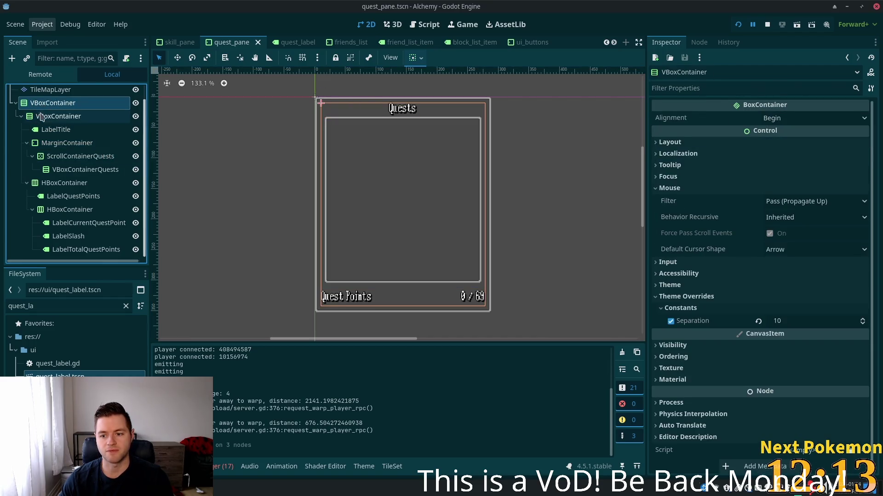
{"action": "scroll", "coordinate": [45, 117], "scroll_direction": "up", "scroll_amount": 1}
{"action": "left_click", "coordinate": [41, 104]}
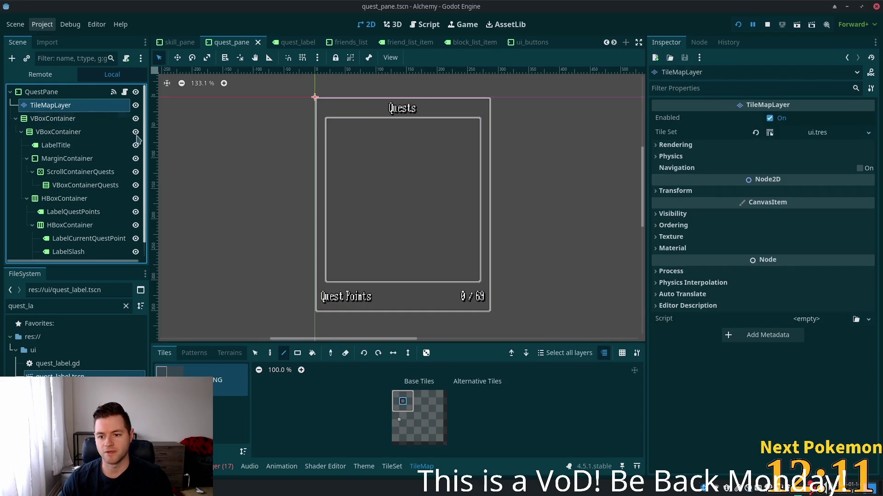
{"action": "left_click", "coordinate": [96, 94]}
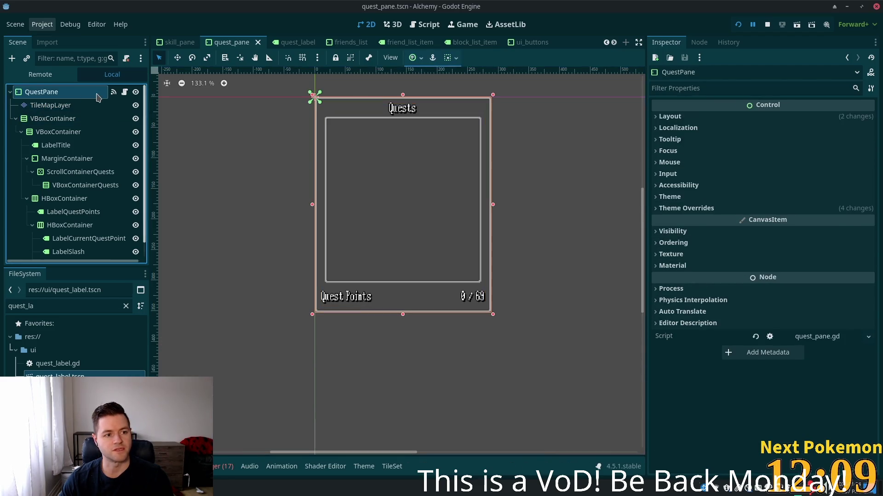
{"action": "left_click", "coordinate": [717, 162]}
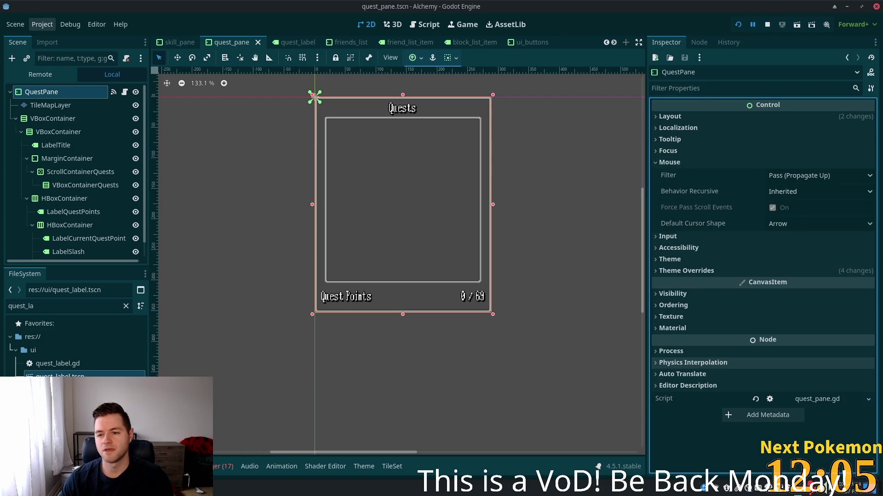
{"action": "left_click", "coordinate": [789, 179]}
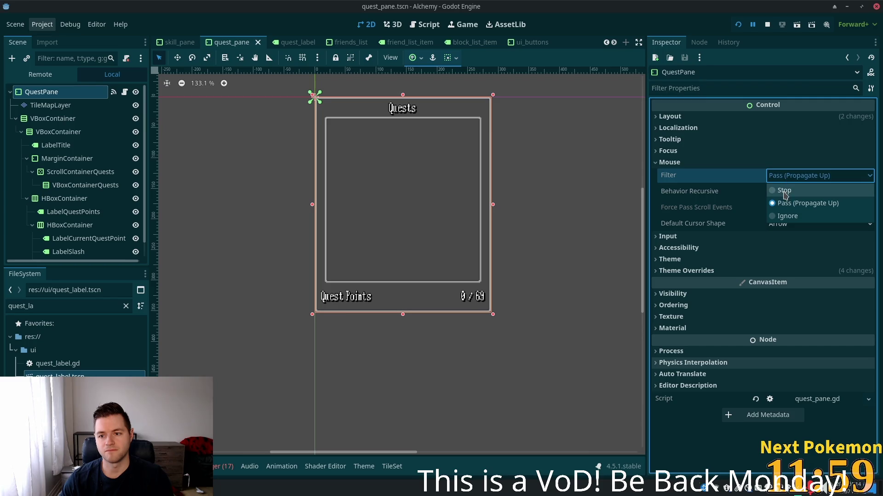
{"action": "left_click", "coordinate": [715, 192]}
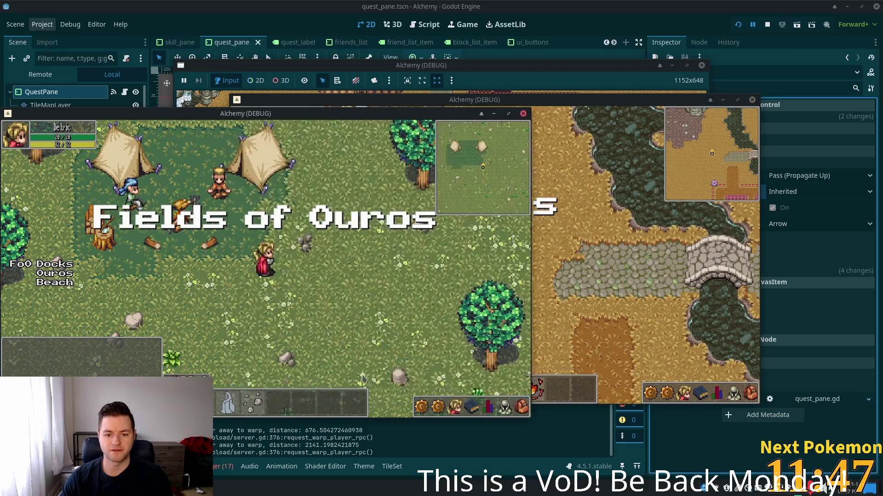
Rapidly toggle the in-game Quests panel via its icon and the Q key, then stop the game
{"action": "left_click", "coordinate": [439, 406]}
{"action": "left_click", "coordinate": [439, 404]}
{"action": "double_click", "coordinate": [440, 403]}
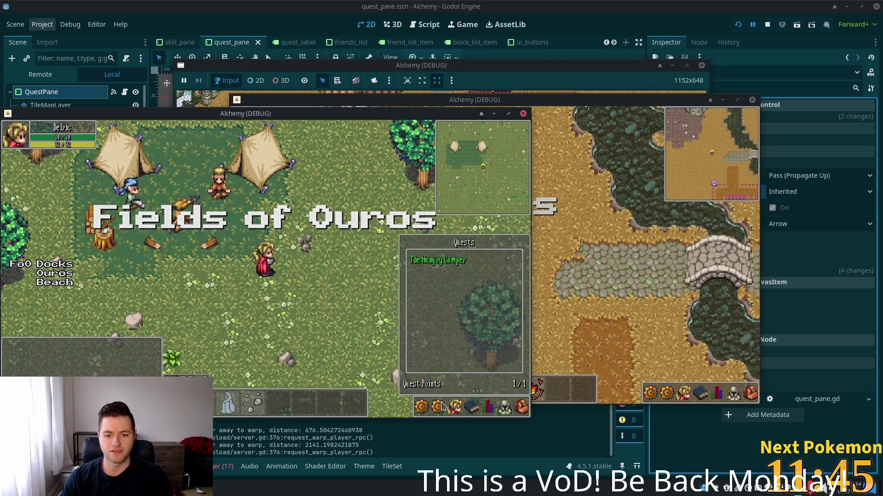
{"action": "double_click", "coordinate": [441, 402]}
{"action": "left_click", "coordinate": [440, 401]}
{"action": "double_click", "coordinate": [440, 400]}
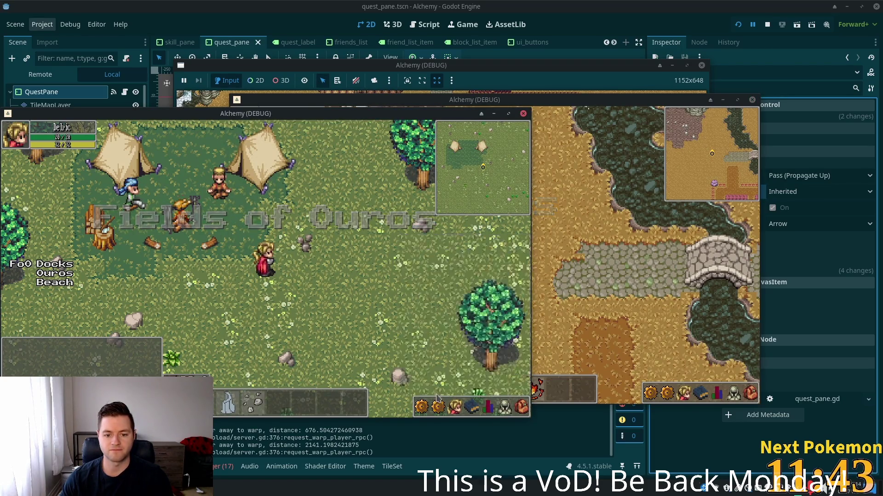
{"action": "left_click", "coordinate": [438, 398]}
{"action": "double_click", "coordinate": [438, 399]}
{"action": "left_click", "coordinate": [438, 400]}
{"action": "left_click", "coordinate": [439, 405]}
{"action": "left_click", "coordinate": [439, 408]}
{"action": "double_click", "coordinate": [439, 408]}
{"action": "left_click", "coordinate": [440, 408]}
{"action": "left_click", "coordinate": [440, 409]}
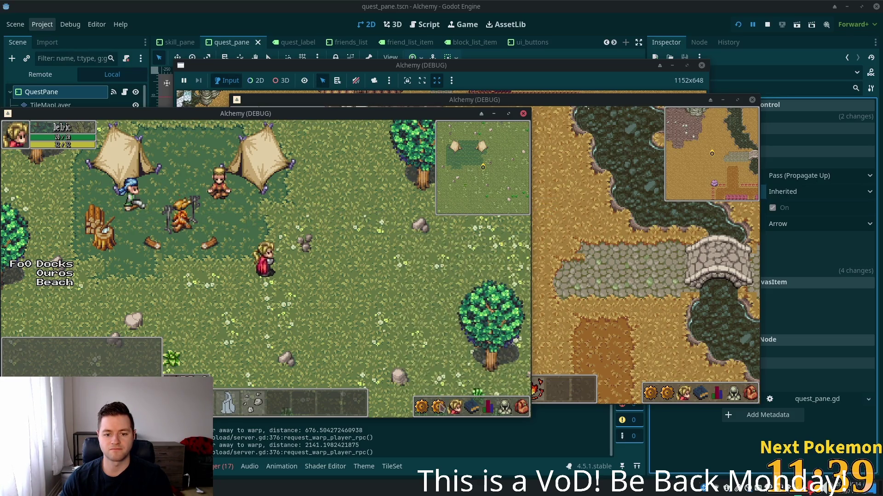
{"action": "key", "text": "q"}
{"action": "key", "text": "q"}
{"action": "key", "text": "q"}
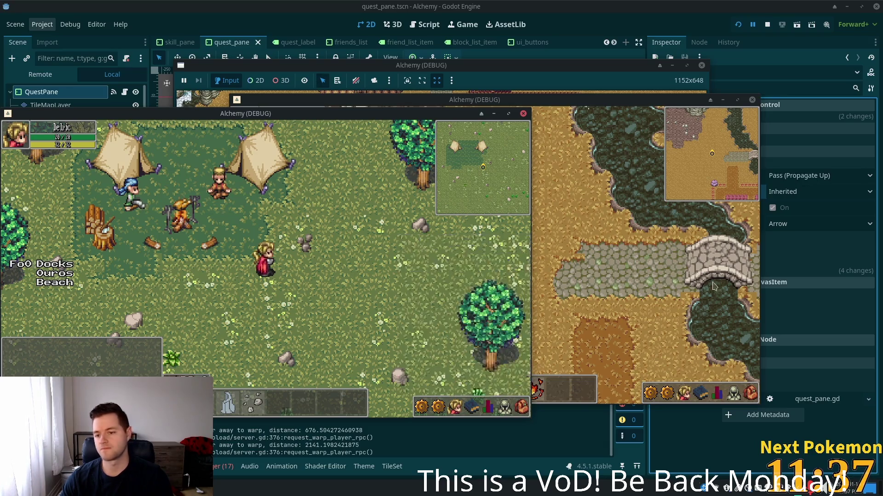
{"action": "left_click", "coordinate": [763, 113]}
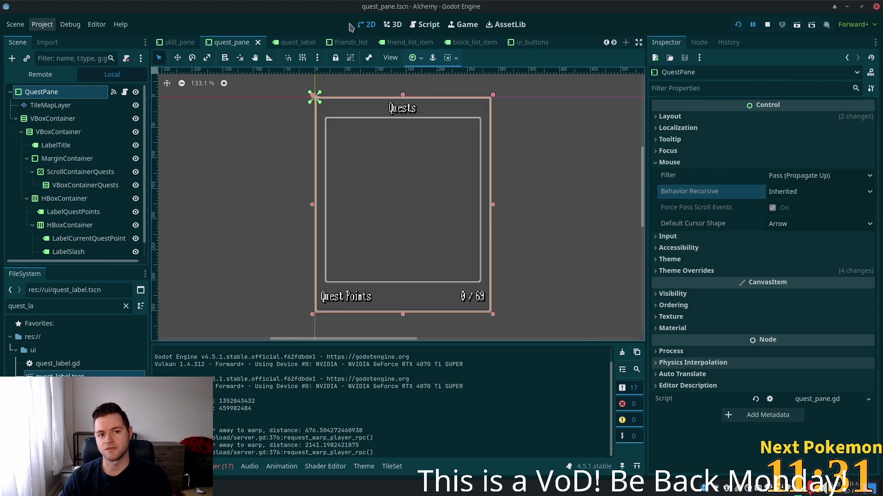
From the hud scene, open the UiButtons scene and QuestButton's script quest_button.gd
{"action": "scroll", "coordinate": [182, 46], "scroll_direction": "up", "scroll_amount": 2}
{"action": "scroll", "coordinate": [182, 46], "scroll_direction": "up", "scroll_amount": 2}
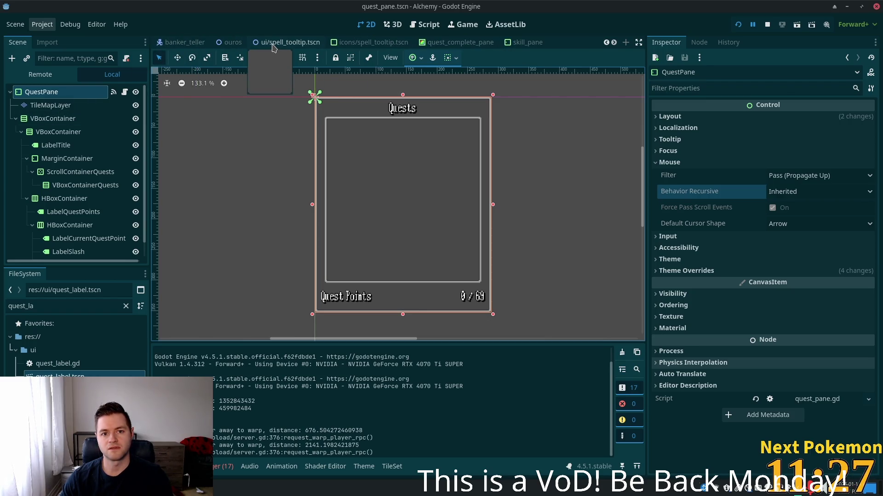
{"action": "scroll", "coordinate": [273, 47], "scroll_direction": "up", "scroll_amount": 5}
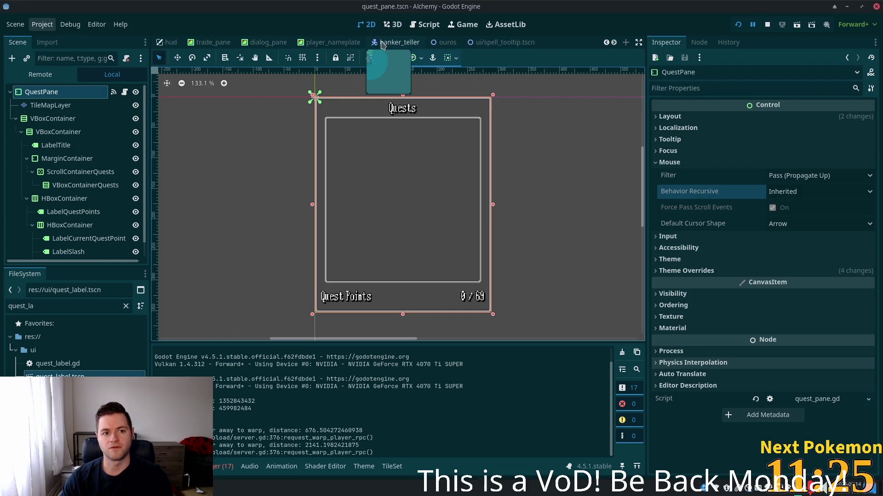
{"action": "left_click", "coordinate": [358, 43]}
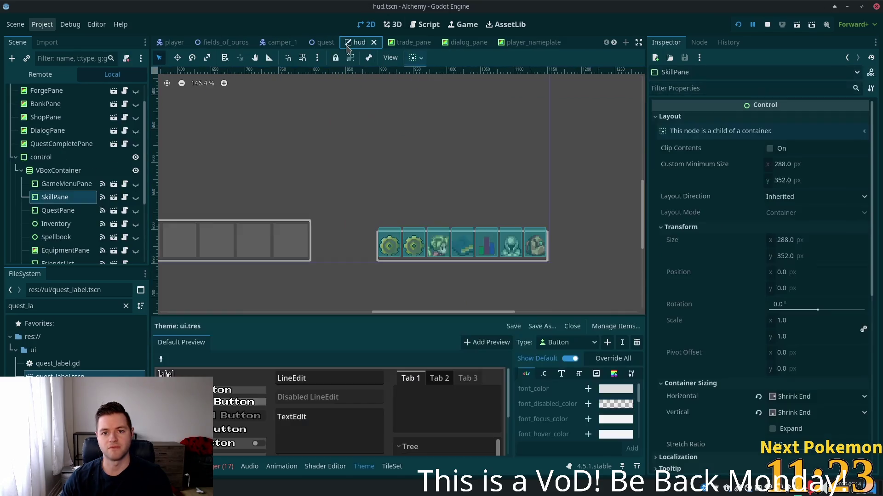
{"action": "scroll", "coordinate": [86, 198], "scroll_direction": "down", "scroll_amount": 3}
{"action": "left_click", "coordinate": [92, 233]}
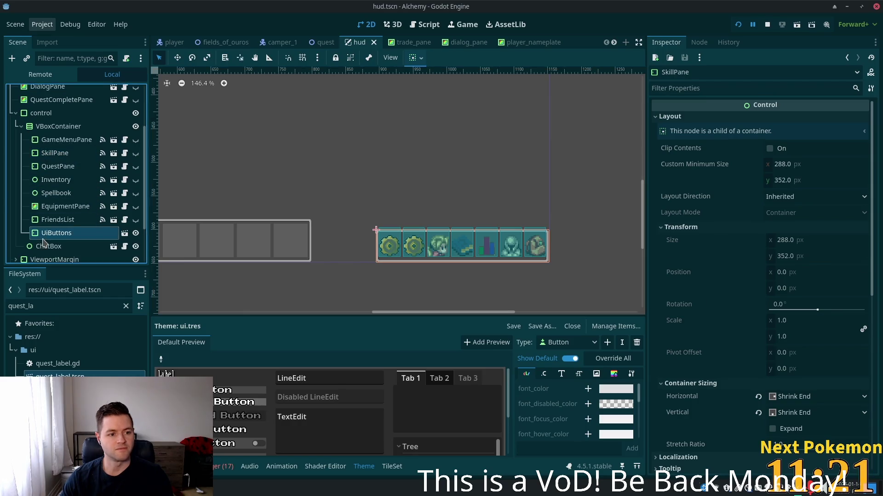
{"action": "left_click", "coordinate": [125, 234]}
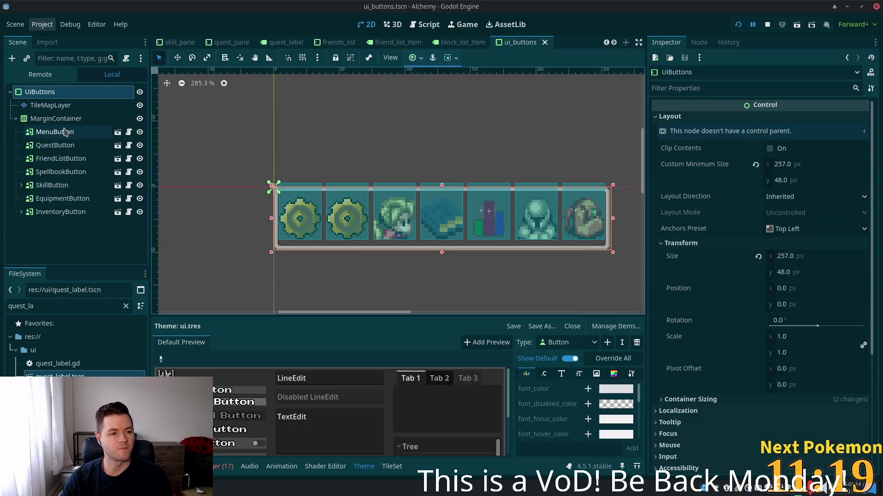
{"action": "left_click", "coordinate": [55, 145]}
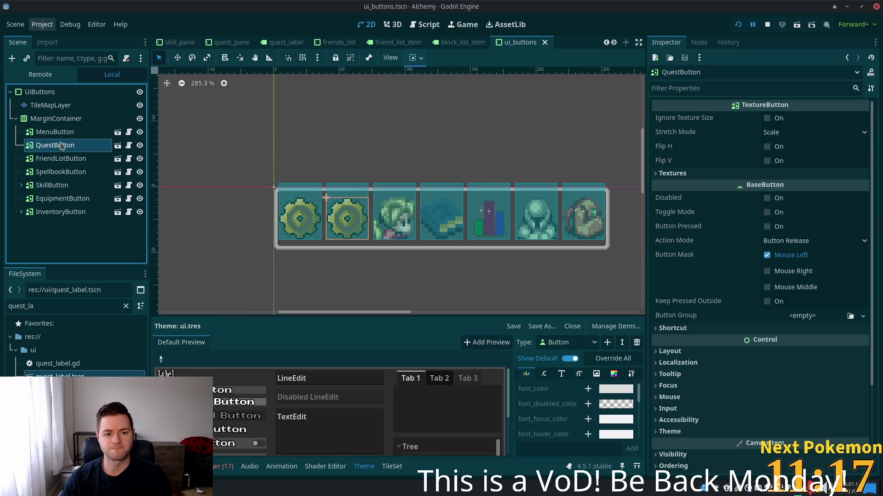
{"action": "left_click", "coordinate": [128, 145]}
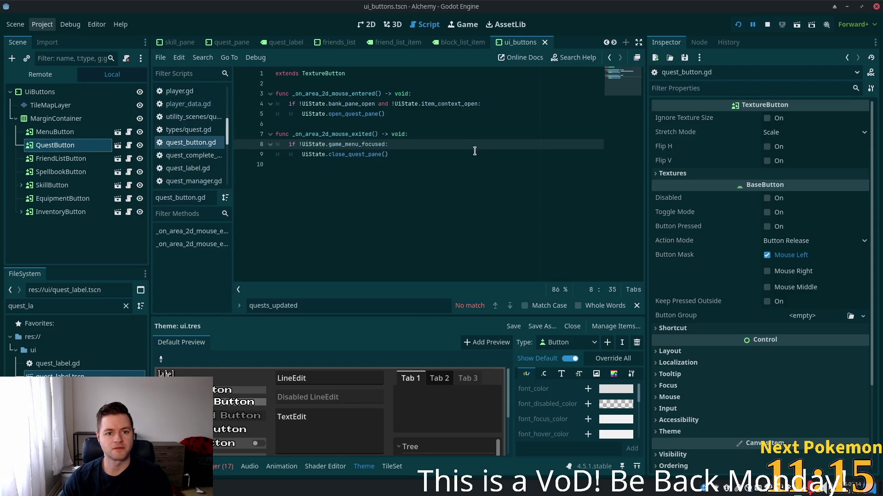
Replace game_menu_focused with quest_pane_focused in the mouse-exit condition on line 8, then run the game
{"action": "double_click", "coordinate": [361, 105]}
{"action": "double_click", "coordinate": [465, 104]}
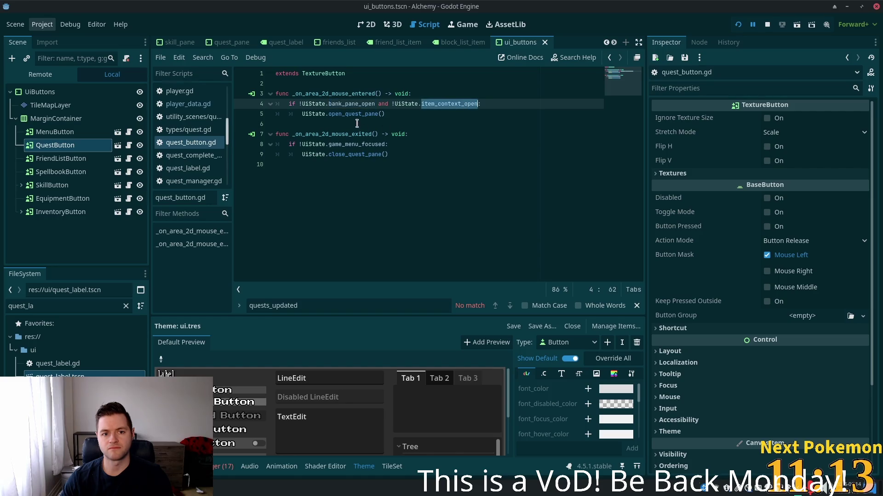
{"action": "double_click", "coordinate": [334, 142]}
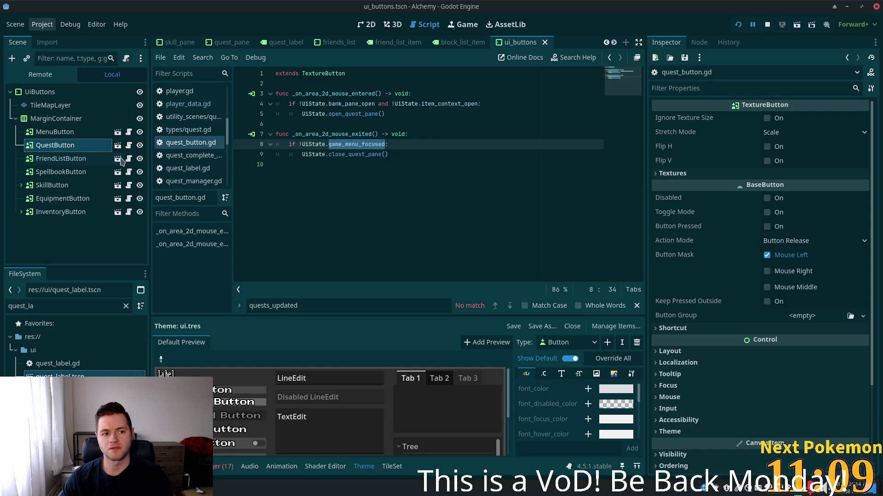
{"action": "left_click", "coordinate": [356, 145]}
{"action": "key", "text": "Right"}
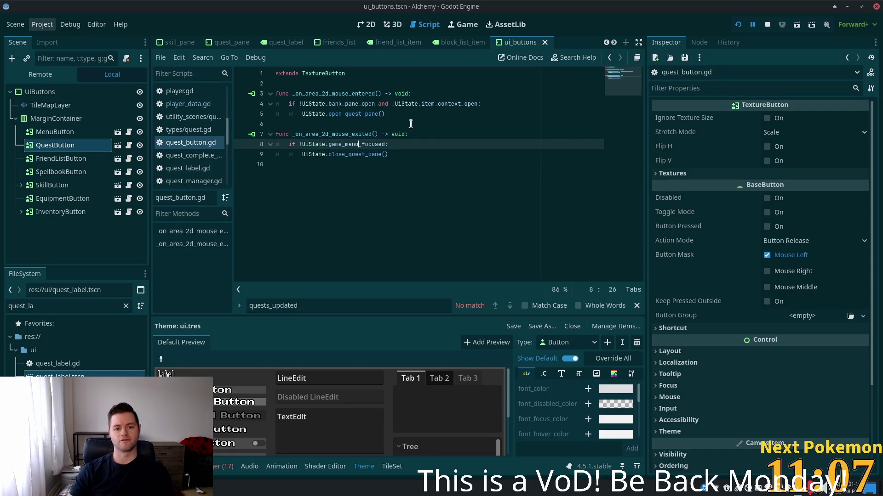
{"action": "key", "text": "ctrl+shift+Left"}
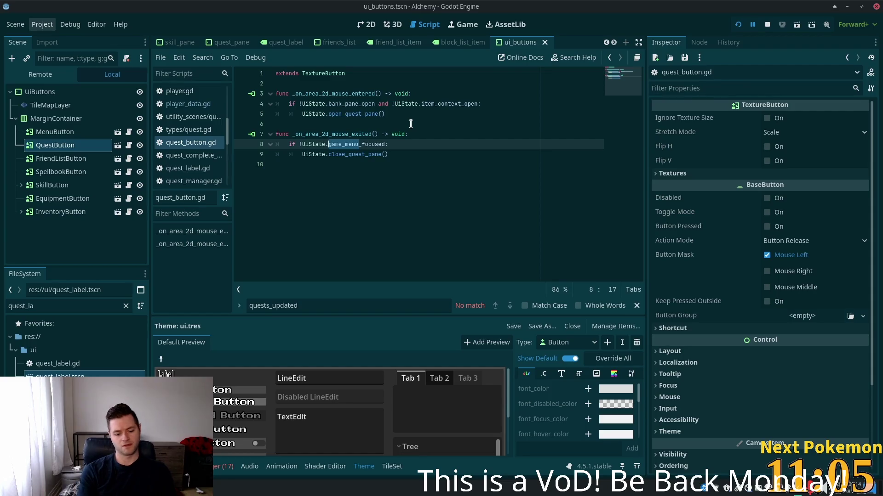
{"action": "type", "text": "quest"}
{"action": "type", "text": "_pane"}
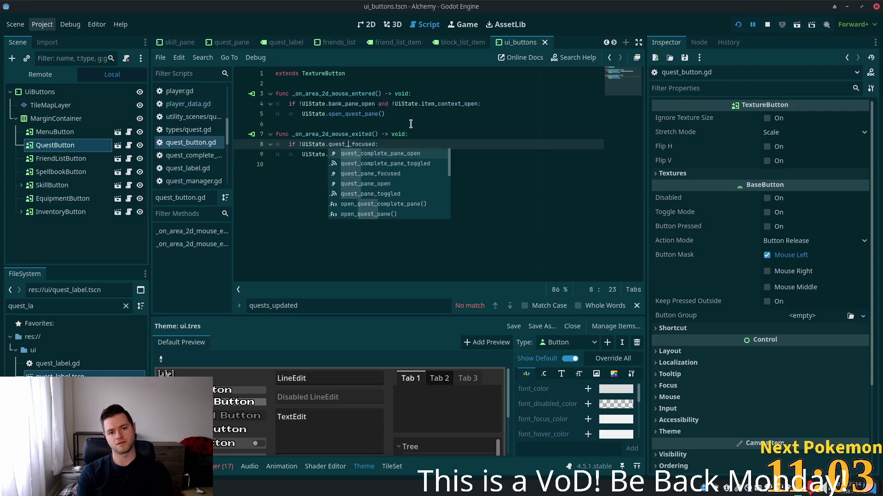
{"action": "left_click", "coordinate": [411, 124]}
{"action": "key", "text": "F5"}
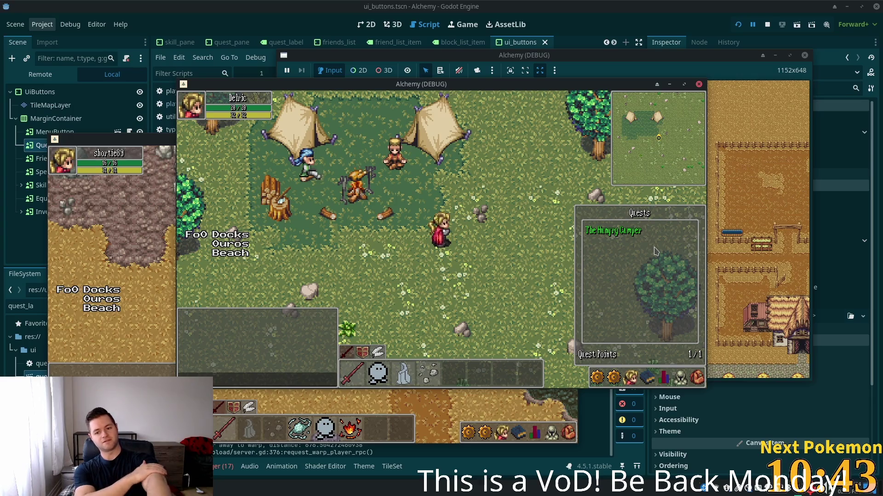
In the running game, close the Quests panel, then open and close the skills book panel
{"action": "key", "text": "Escape"}
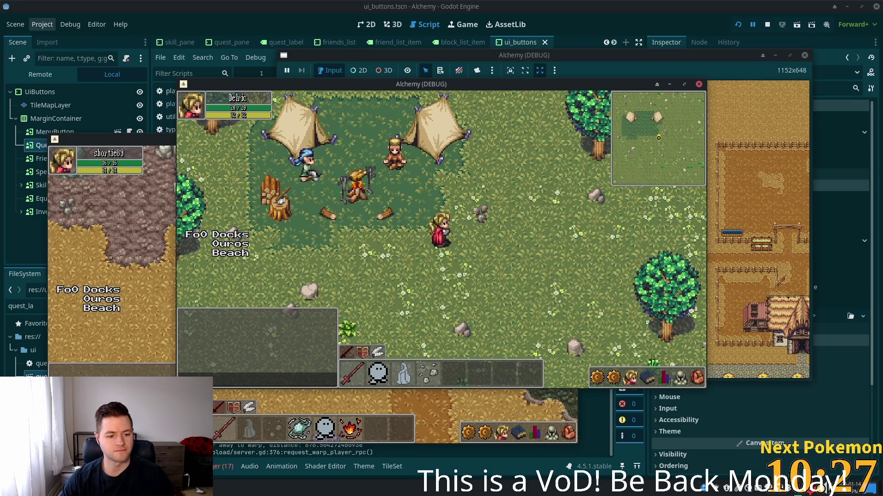
{"action": "left_click", "coordinate": [647, 378]}
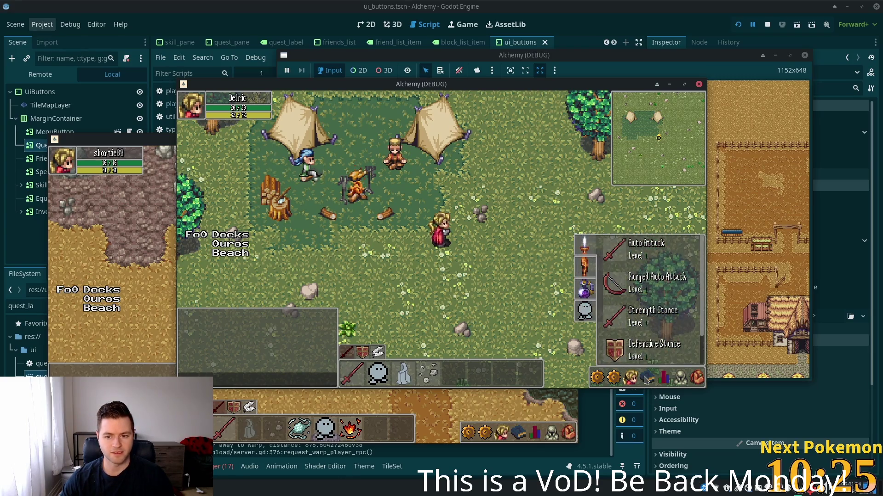
{"action": "key", "text": "Escape"}
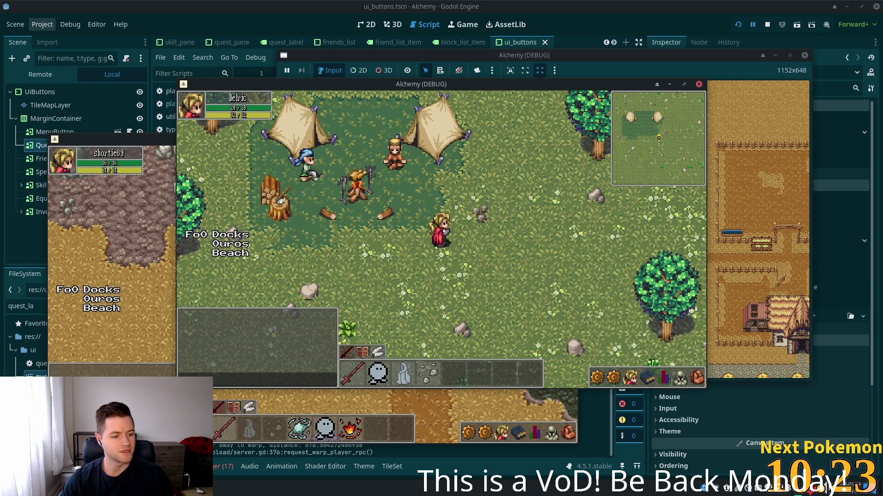
{"action": "key", "text": "super"}
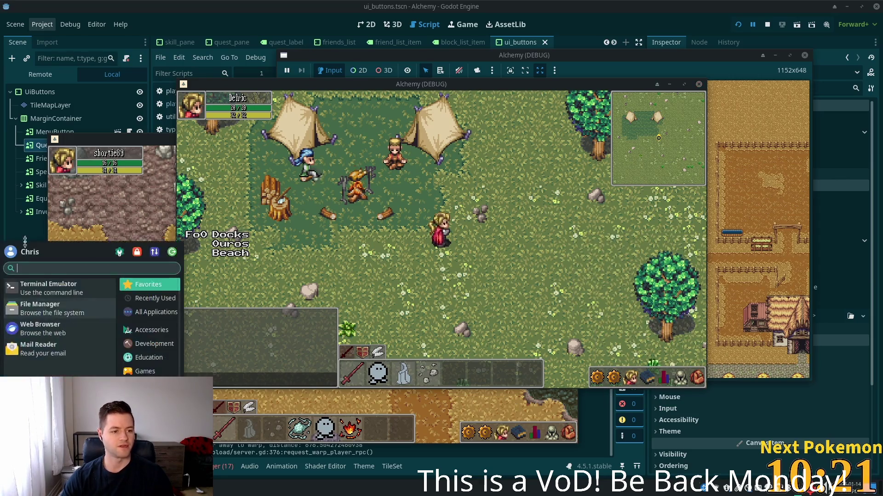
Start the file manager, look through Village Accessories 2.2, then open the Cozy Furnishings 2.2 folder
{"action": "key", "text": "Escape"}
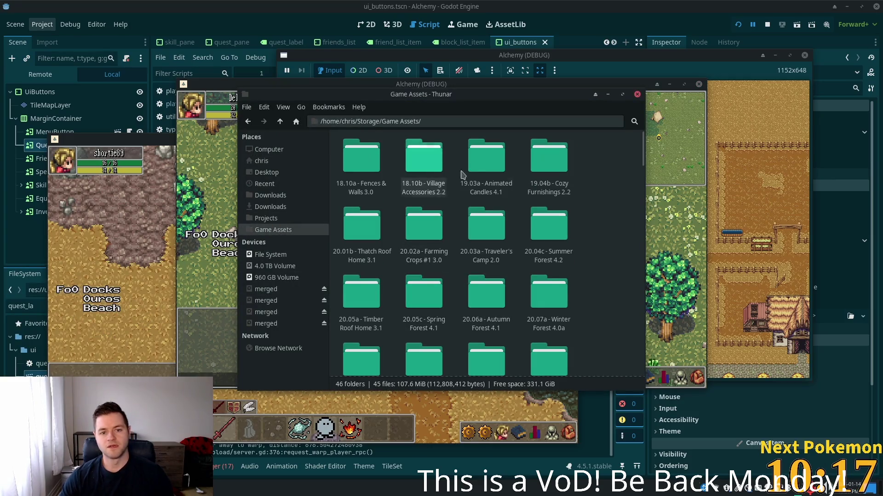
{"action": "double_click", "coordinate": [435, 188]}
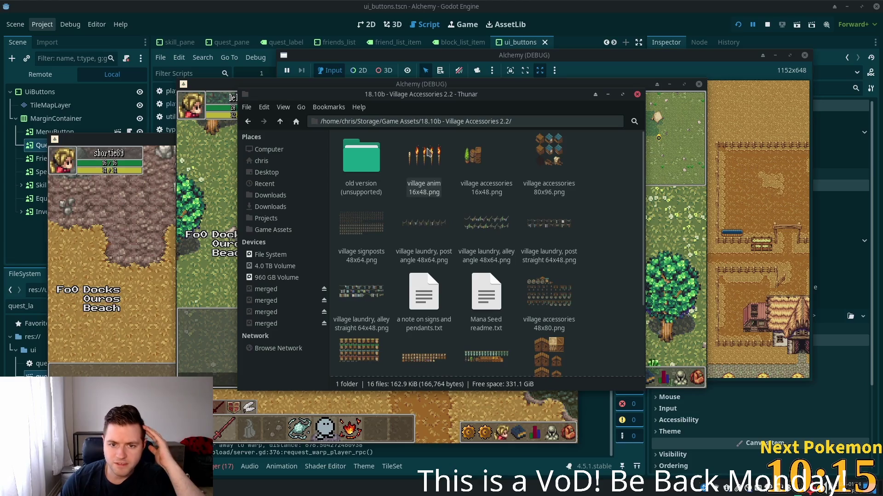
{"action": "scroll", "coordinate": [487, 222], "scroll_direction": "down", "scroll_amount": 3}
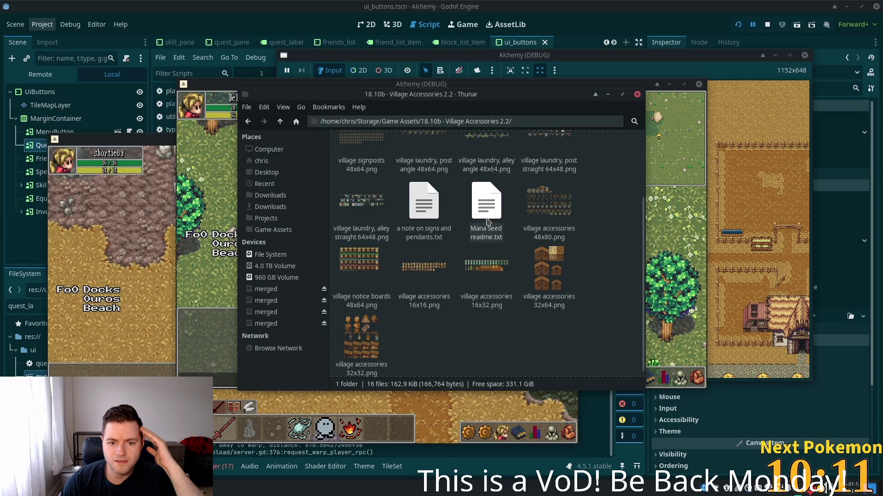
{"action": "scroll", "coordinate": [486, 222], "scroll_direction": "up", "scroll_amount": 2}
{"action": "left_click", "coordinate": [280, 122]}
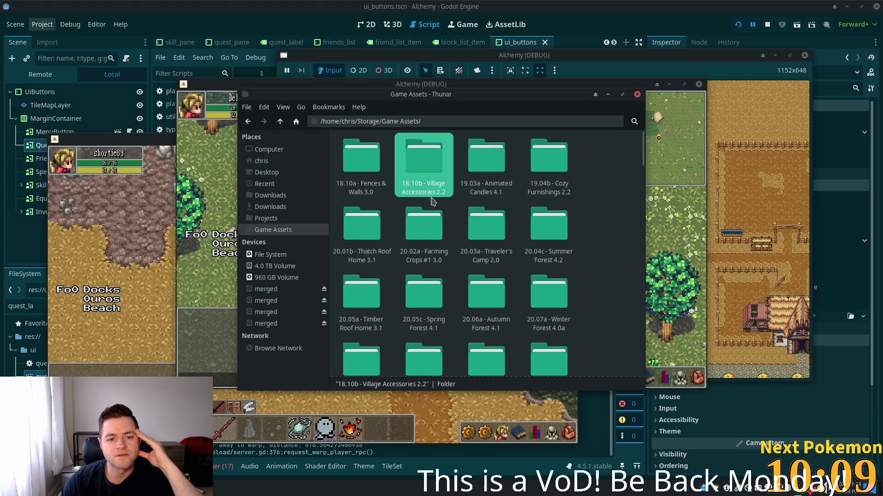
{"action": "double_click", "coordinate": [550, 174]}
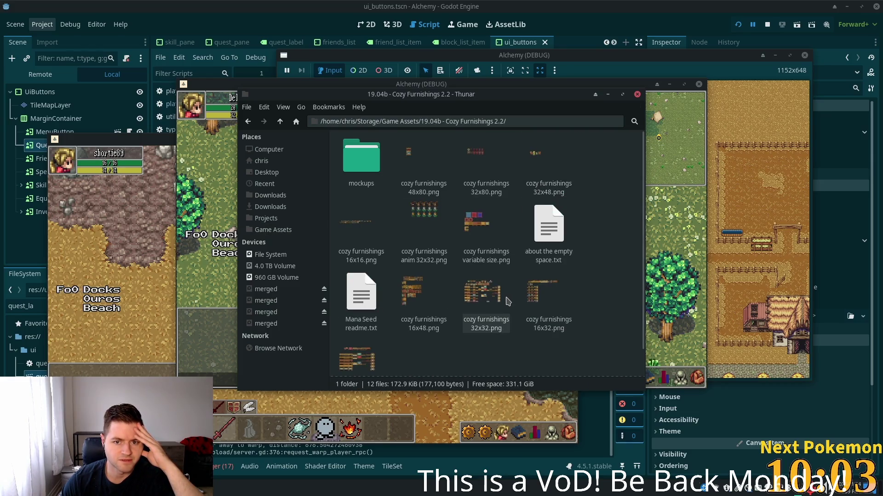
Preview the cozy furnishings 16x32, 32x32 and 16x16 PNG sprite sheets in the image viewer
{"action": "scroll", "coordinate": [508, 302], "scroll_direction": "down", "scroll_amount": 1}
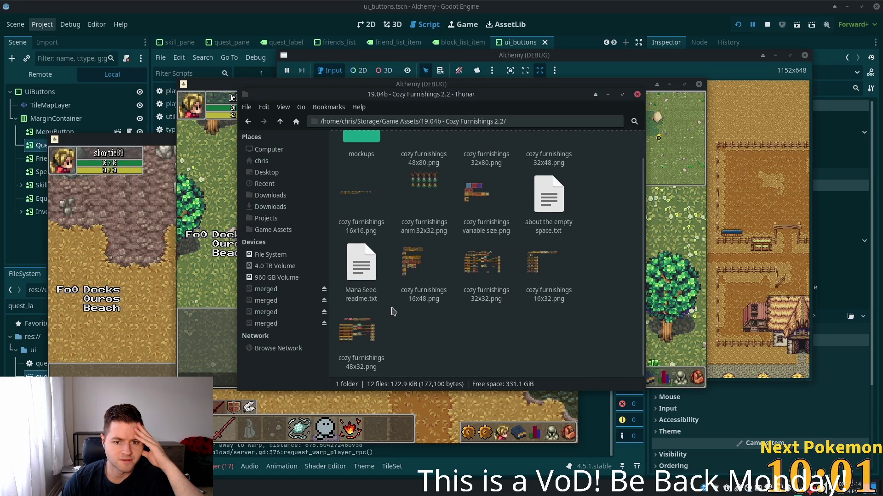
{"action": "double_click", "coordinate": [547, 264]}
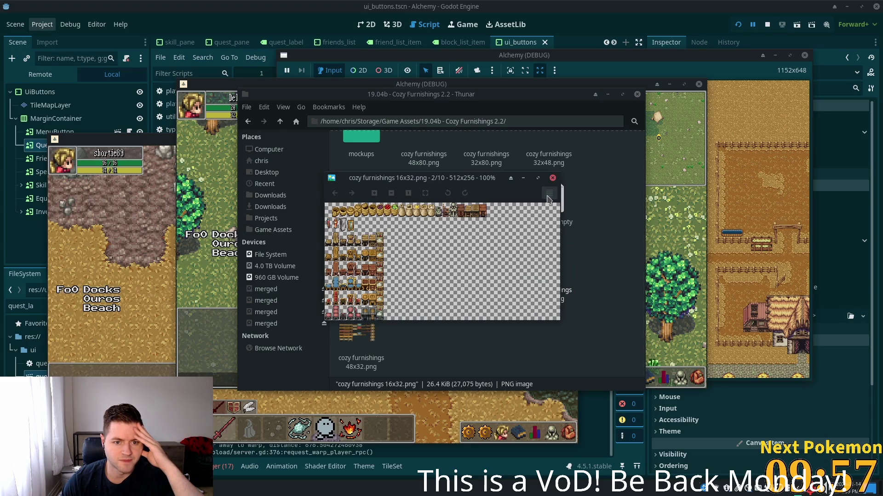
{"action": "left_click", "coordinate": [553, 178]}
{"action": "double_click", "coordinate": [488, 267]}
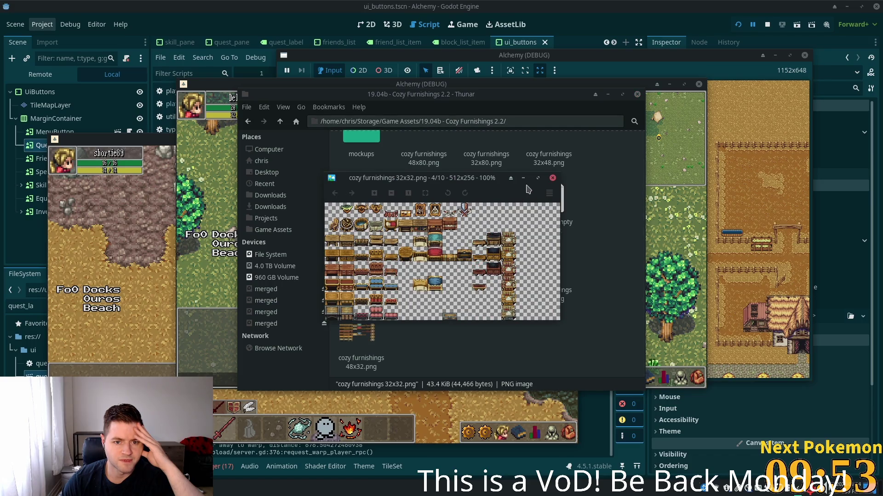
{"action": "left_click", "coordinate": [553, 178]}
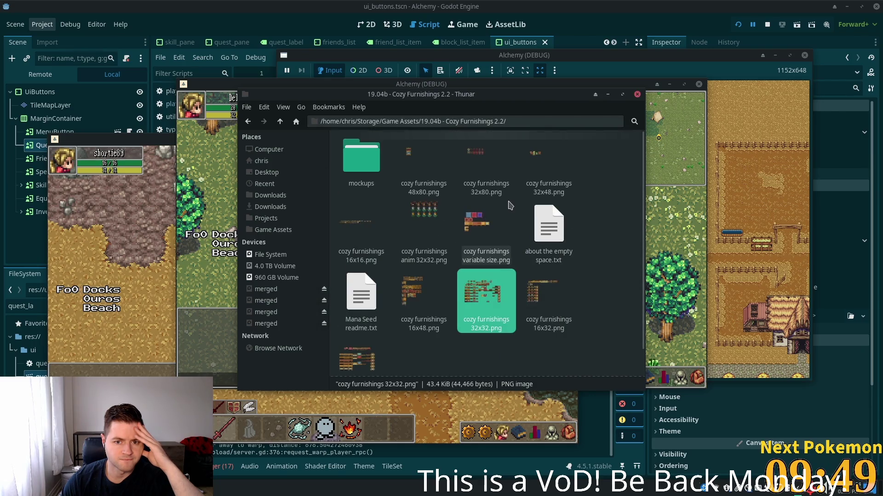
{"action": "left_click", "coordinate": [421, 215]}
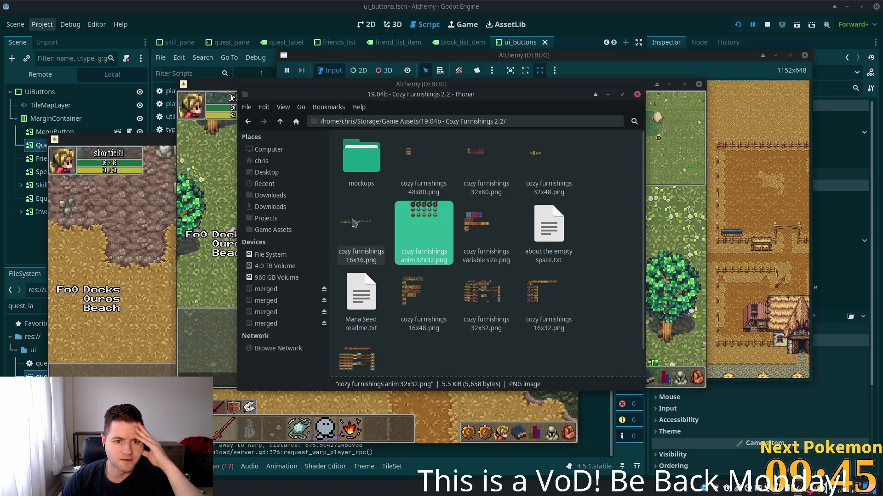
{"action": "double_click", "coordinate": [357, 216]}
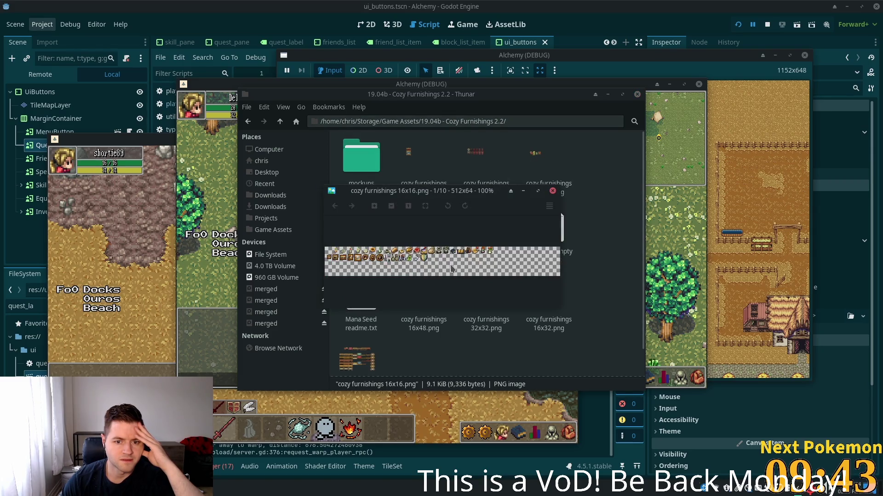
{"action": "scroll", "coordinate": [447, 263], "scroll_direction": "up", "scroll_amount": 8}
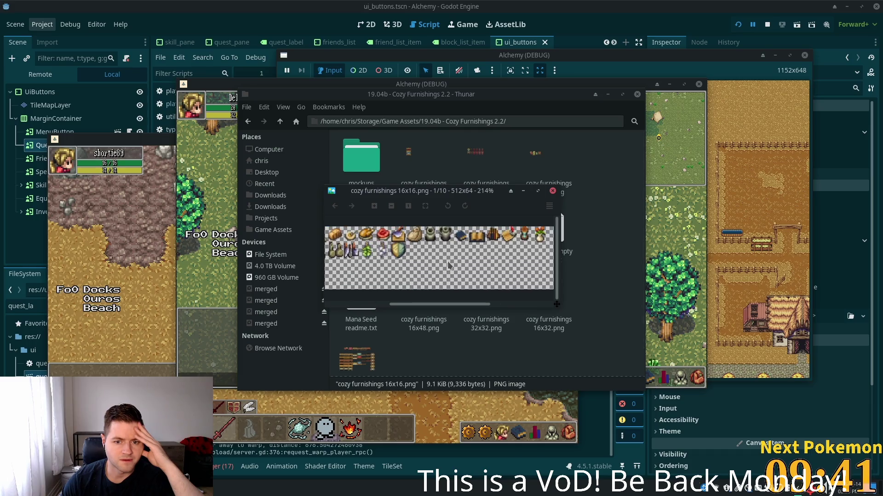
{"action": "scroll", "coordinate": [492, 254], "scroll_direction": "up", "scroll_amount": 1}
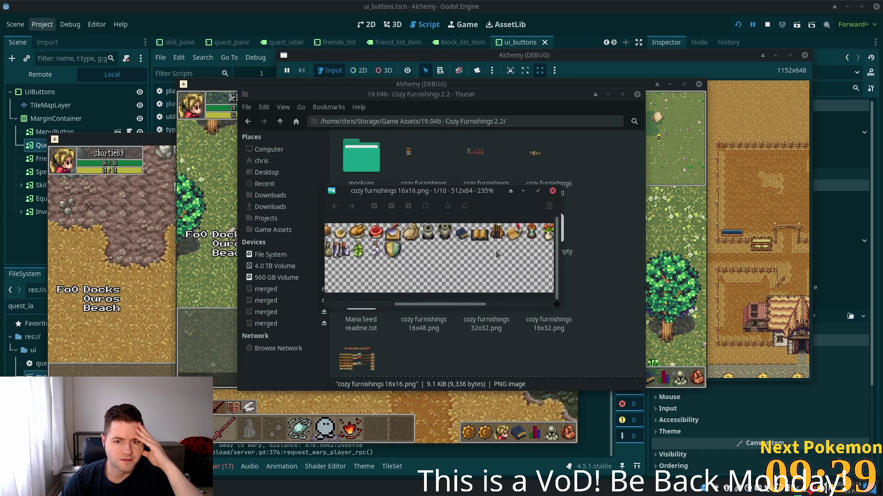